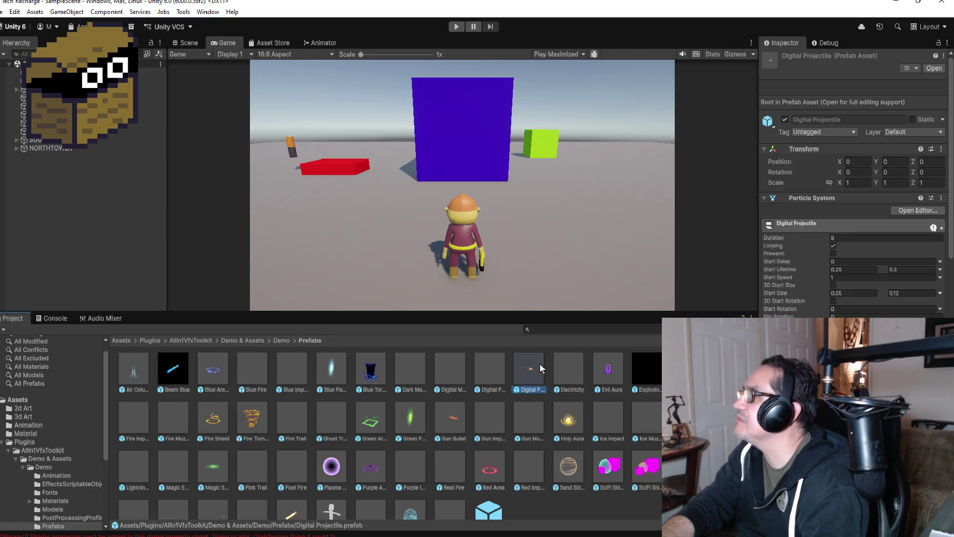
Add the Digital Projectile prefab to the scene and unpack it completely
mouse_move(517, 378)
mouse_down()
mouse_move(270, 219)
mouse_move(99, 191)
mouse_move(74, 219)
mouse_up()
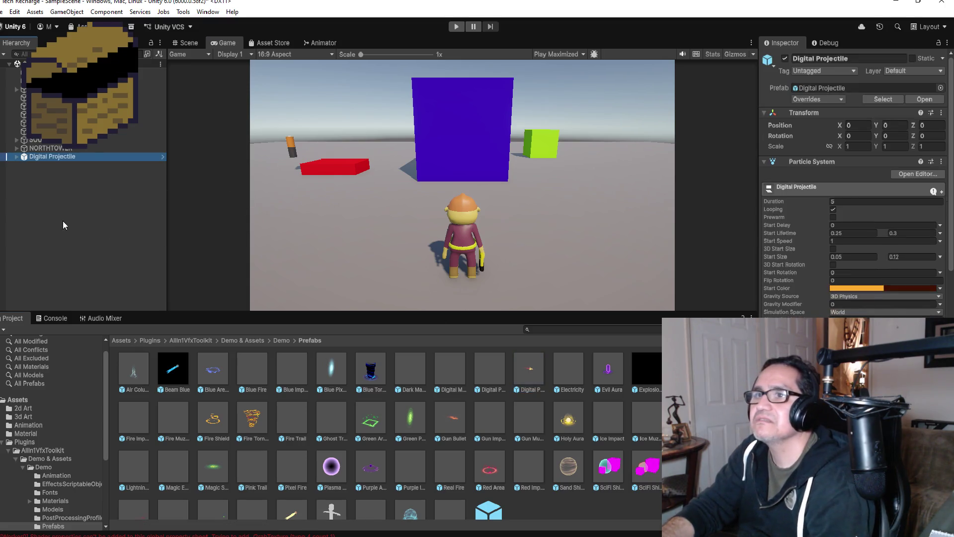
right_click(75, 159)
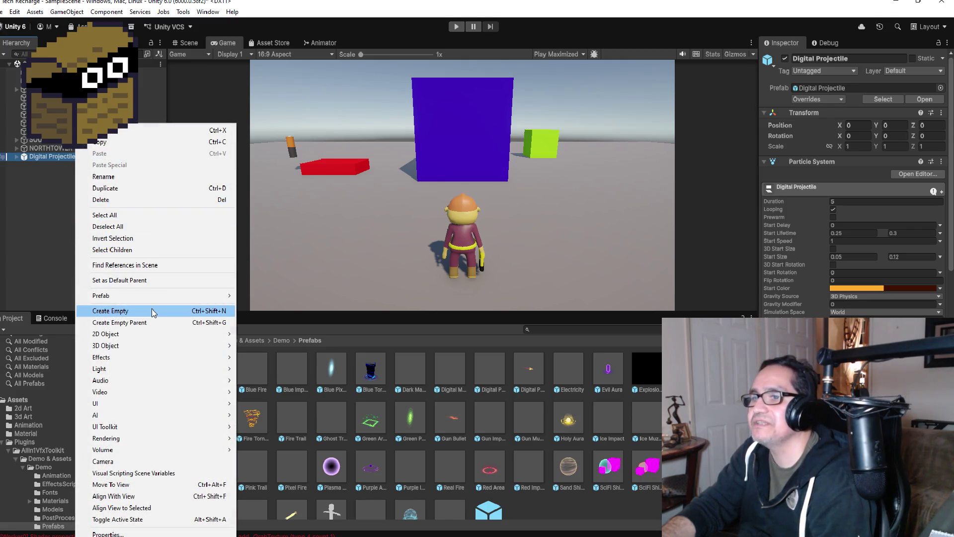
mouse_move(158, 295)
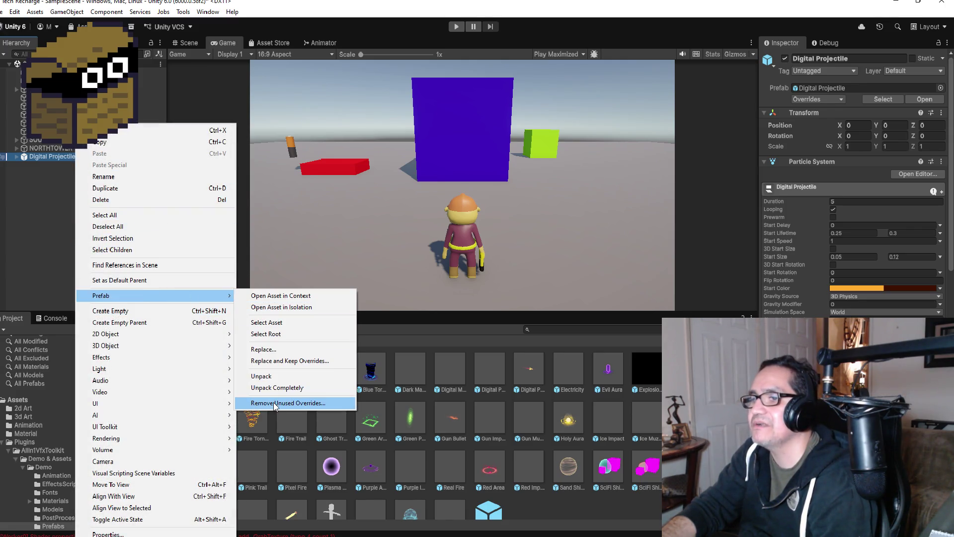
click(277, 387)
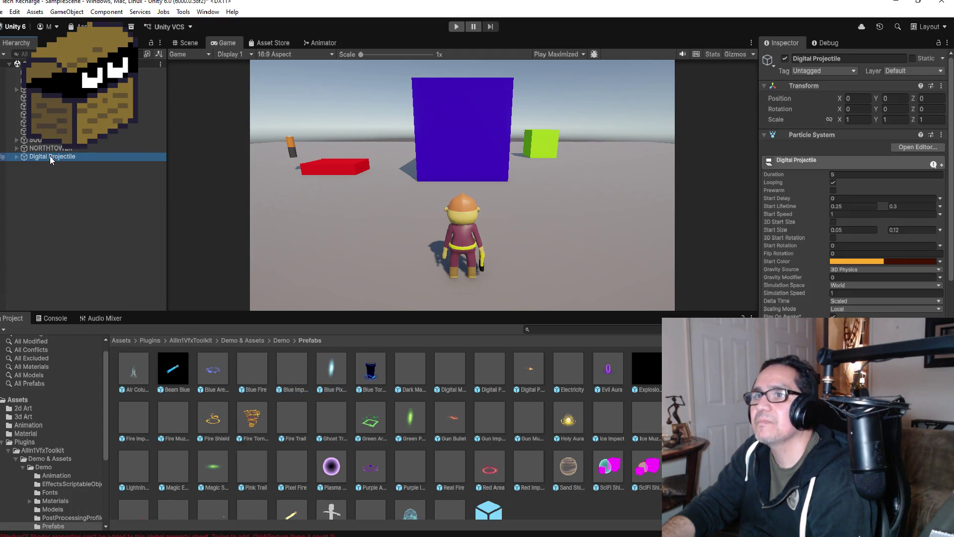
Deselect the Digital Projectile and show the top-level Assets folder
click(72, 197)
mouse_move(50, 159)
mouse_down()
mouse_move(174, 333)
mouse_move(128, 339)
mouse_up()
click(122, 340)
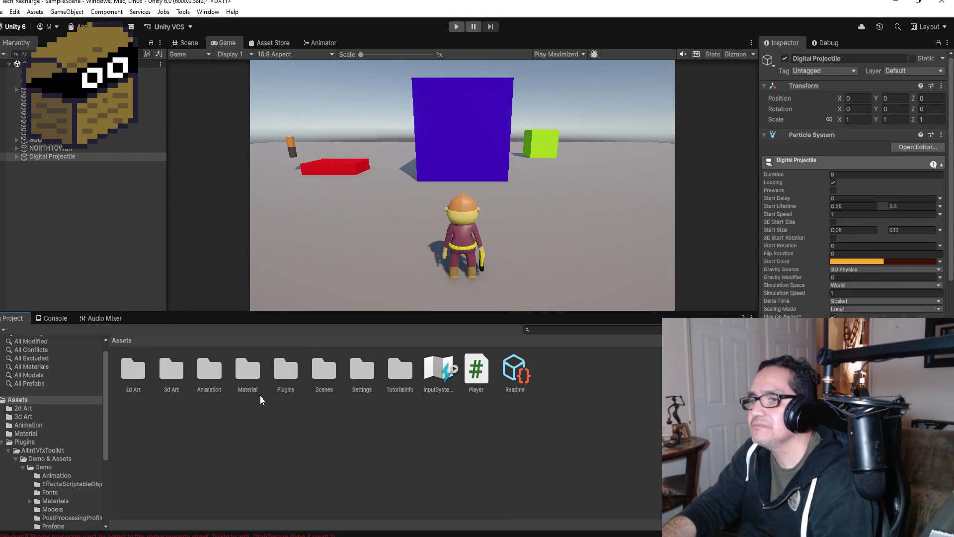
Create a new folder named Prefab in Assets
right_click(307, 424)
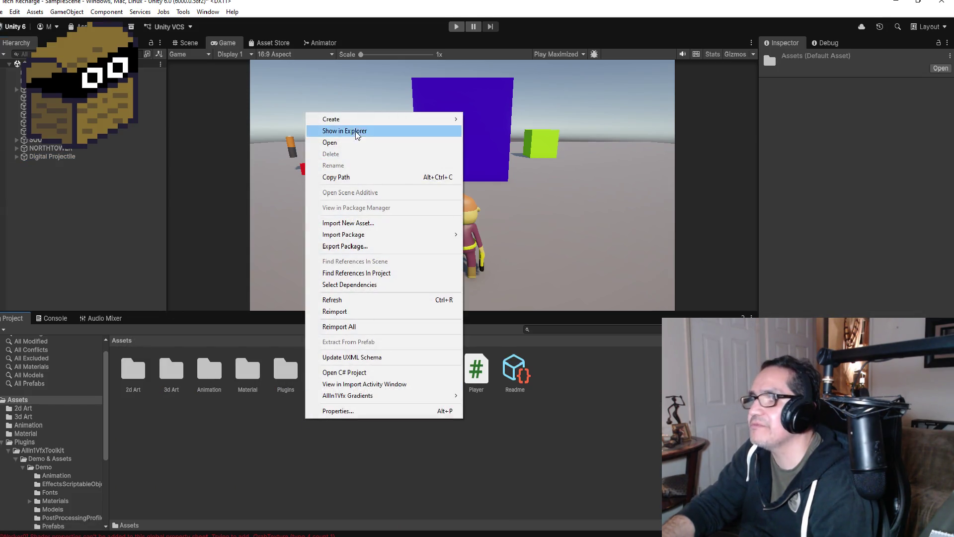
mouse_move(355, 118)
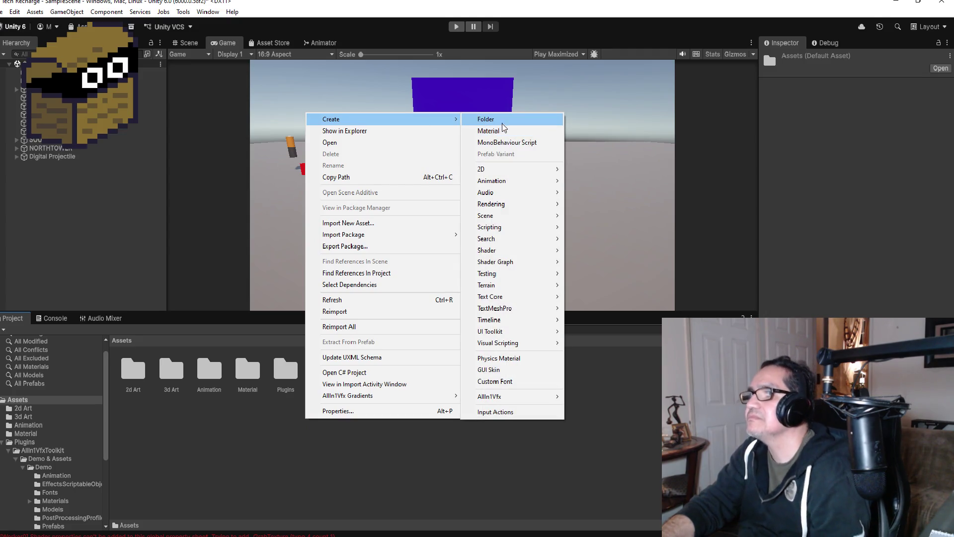
click(500, 119)
text(Pre)
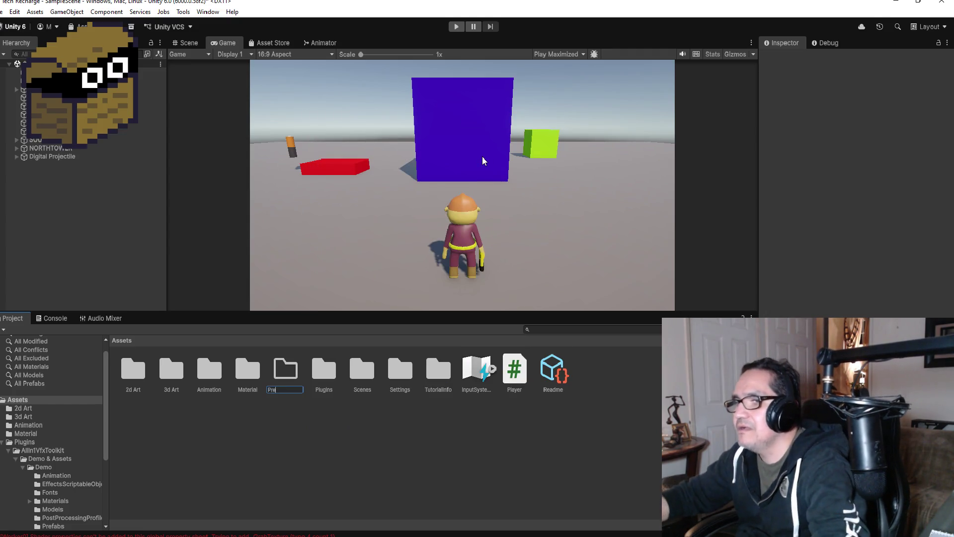
text(fab)
key(Return)
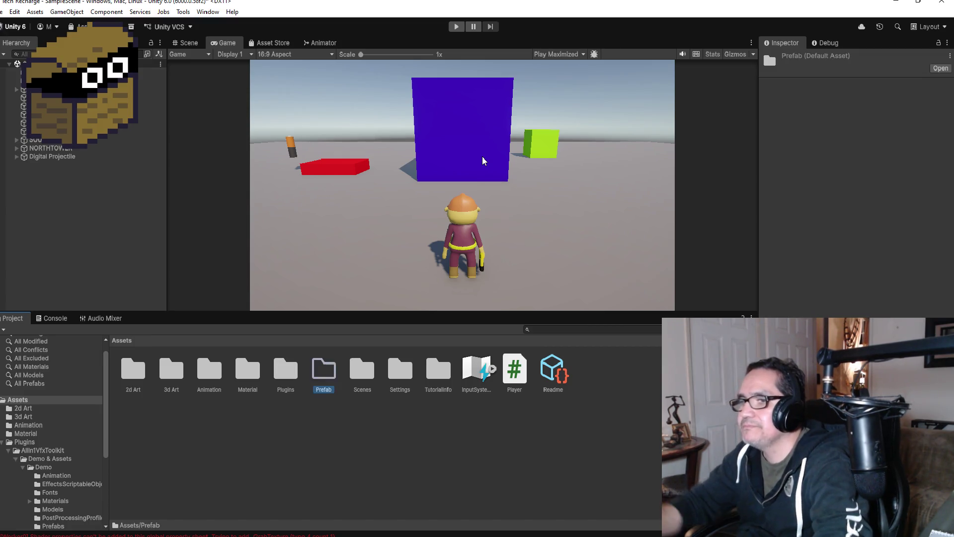
Select Digital Projectile in the Hierarchy and start moving it toward the project assets
click(60, 157)
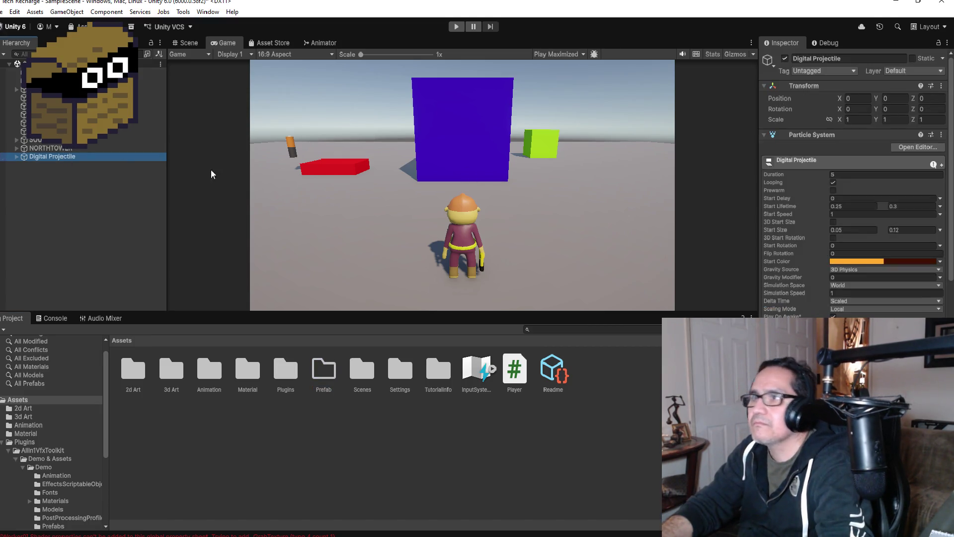
click(68, 199)
mouse_move(79, 163)
mouse_down()
mouse_move(321, 378)
mouse_move(59, 162)
mouse_up()
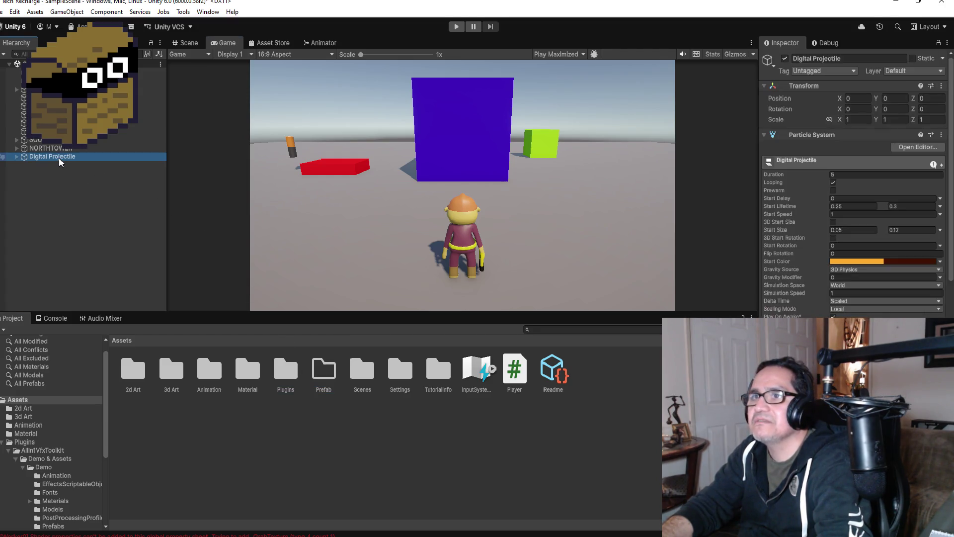
Frame Digital Projectile in the Scene view, then drag it into Assets/Prefab as a prefab
click(318, 113)
click(189, 43)
double_click(75, 156)
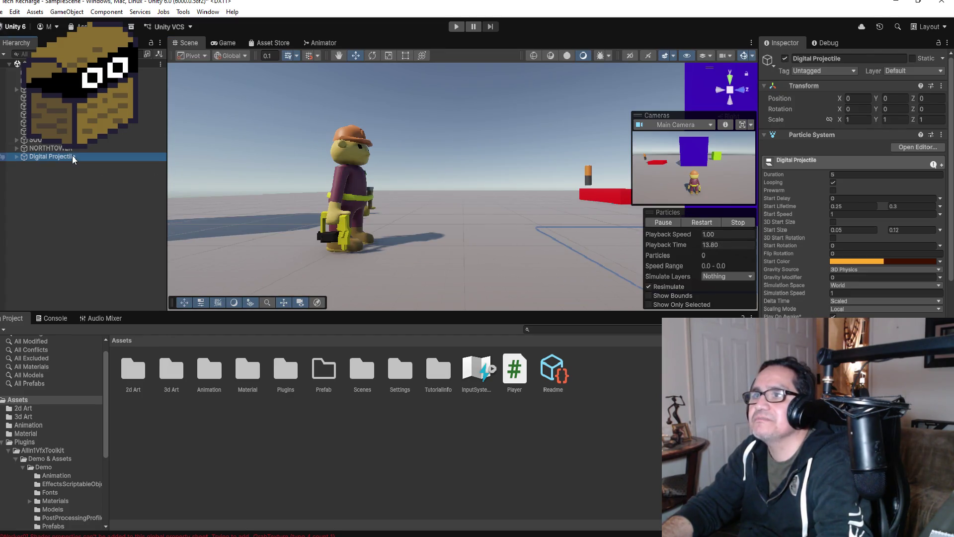
key(w)
mouse_move(550, 202)
mouse_down()
mouse_move(567, 159)
mouse_move(571, 230)
mouse_move(522, 192)
mouse_move(516, 200)
mouse_move(520, 193)
mouse_up()
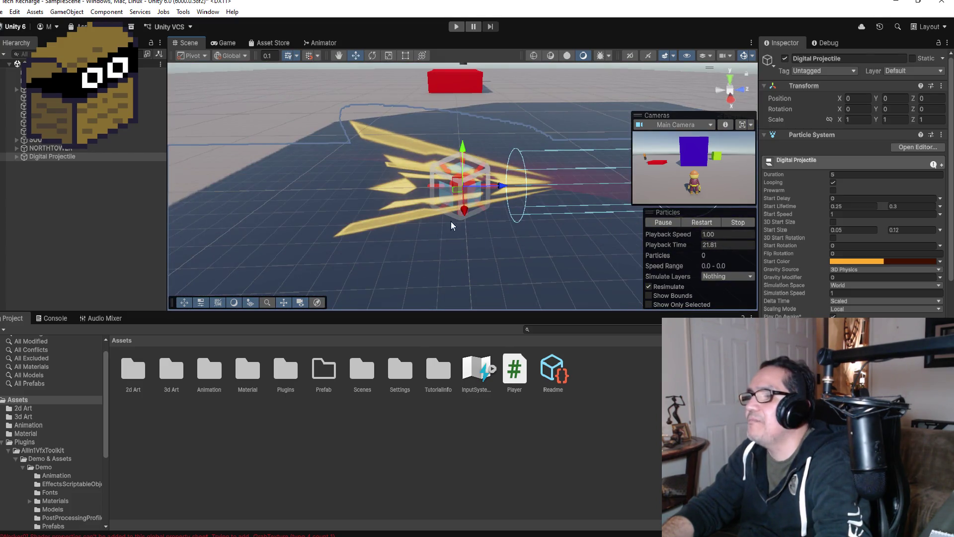
mouse_move(54, 158)
mouse_down()
mouse_move(340, 360)
mouse_move(330, 375)
mouse_up()
click(51, 157)
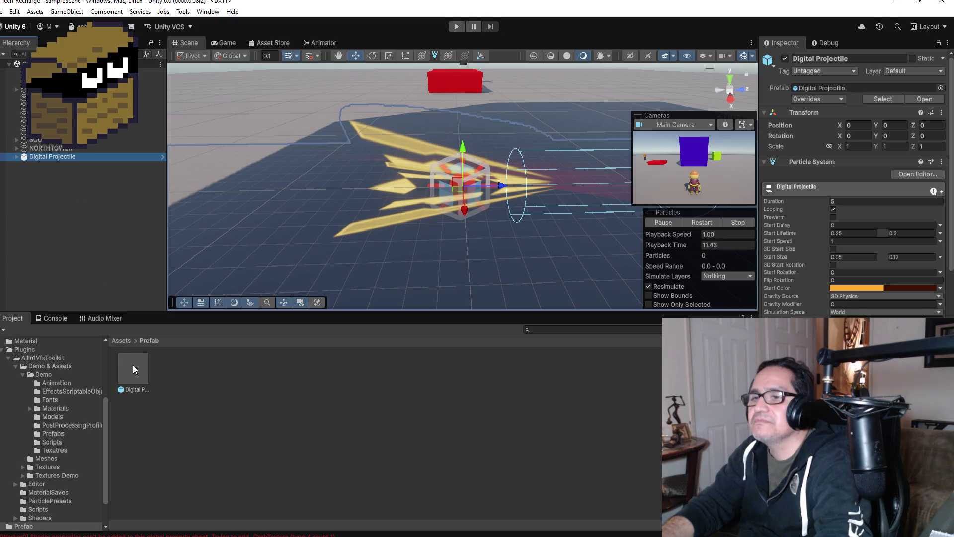
Open the Digital Projectile prefab and inspect its root, ProjectileHead and Glow parts
double_click(133, 368)
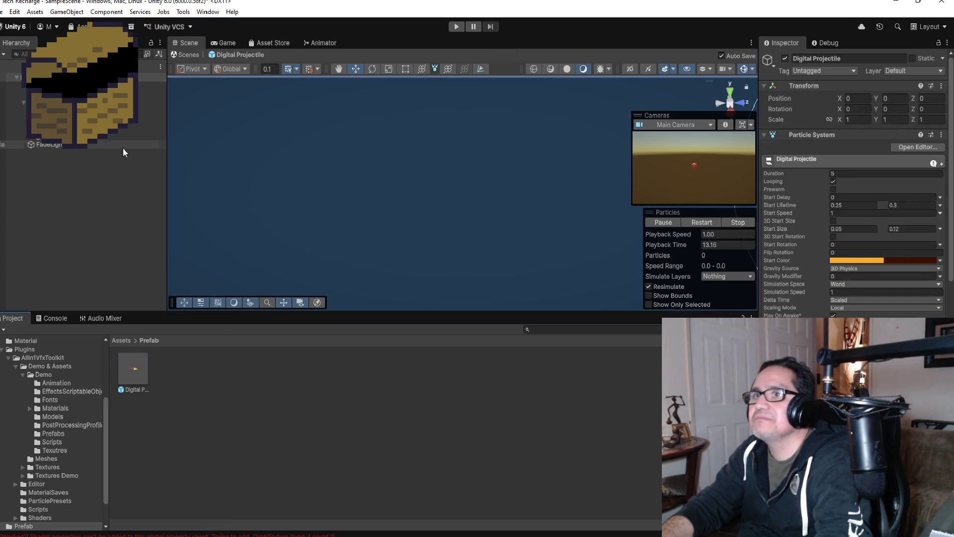
click(119, 77)
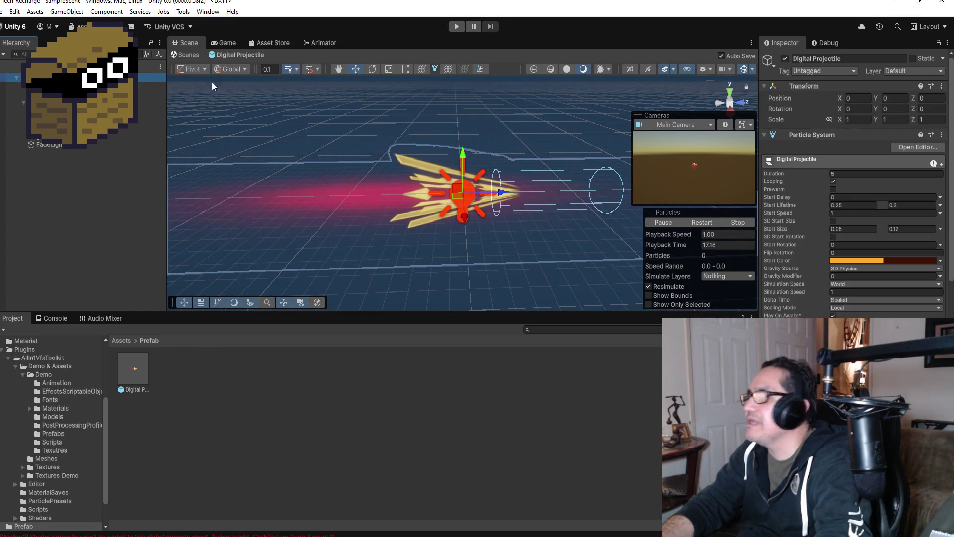
click(50, 85)
click(50, 94)
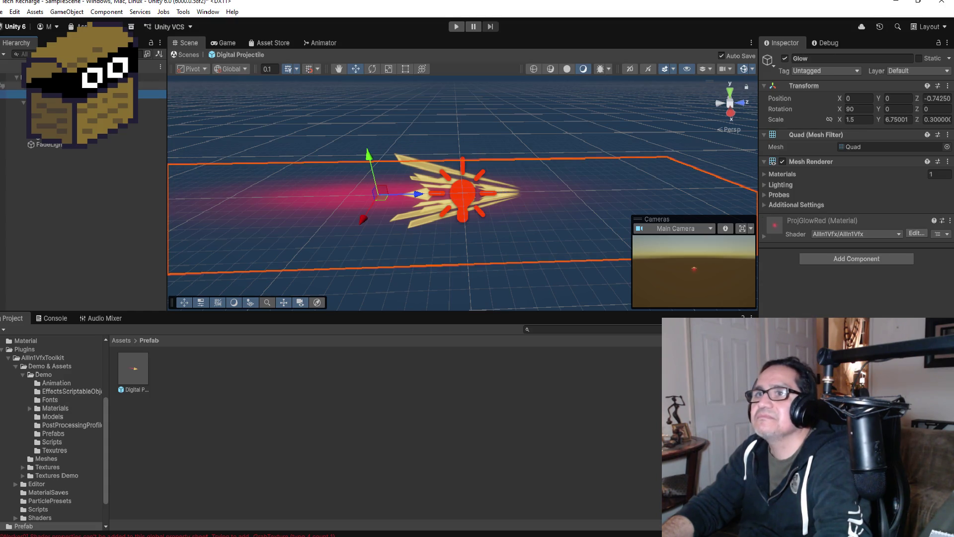
click(50, 86)
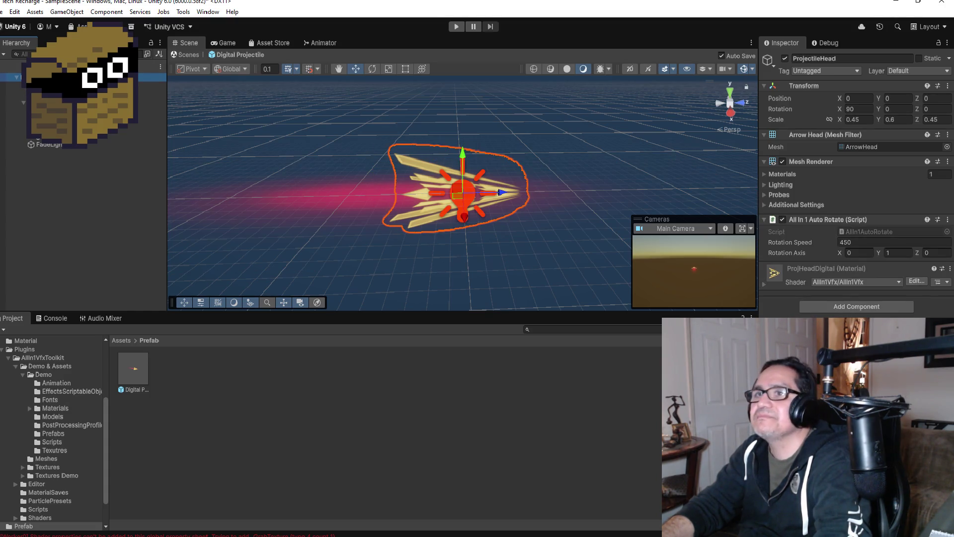
click(50, 77)
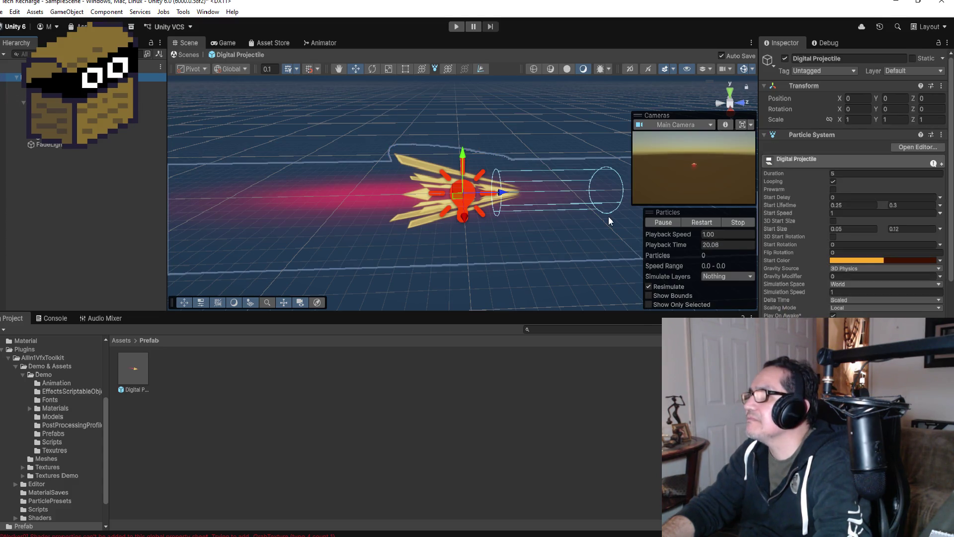
scroll(442, 219, down, 1)
mouse_move(442, 219)
alt+mouse_down()
mouse_move(546, 164)
mouse_move(606, 147)
mouse_move(363, 128)
mouse_move(311, 141)
mouse_move(530, 157)
mouse_move(460, 169)
alt+mouse_up()
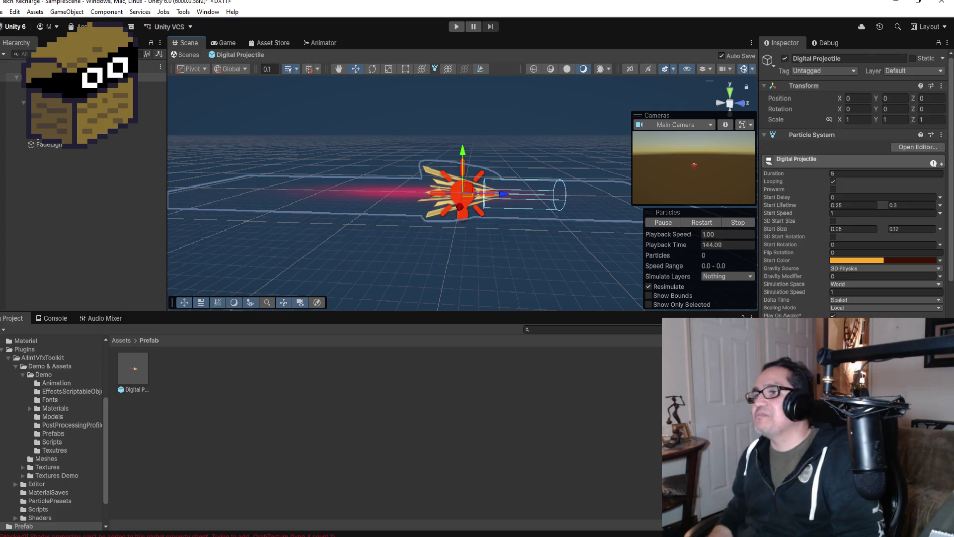
click(22, 60)
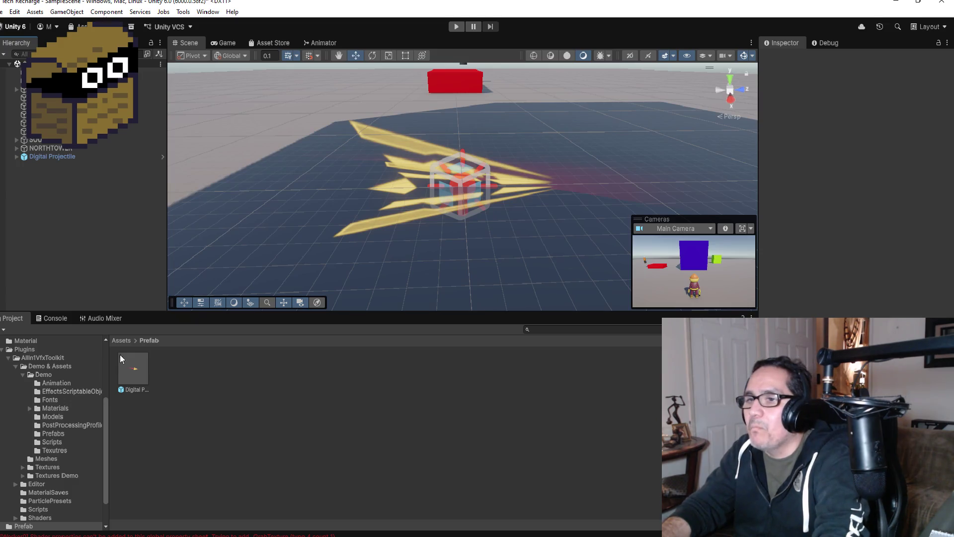
Browse from Assets through Plugins > AllIn1VfxToolkit > Demo & Assets > Demo > Prefabs
click(121, 340)
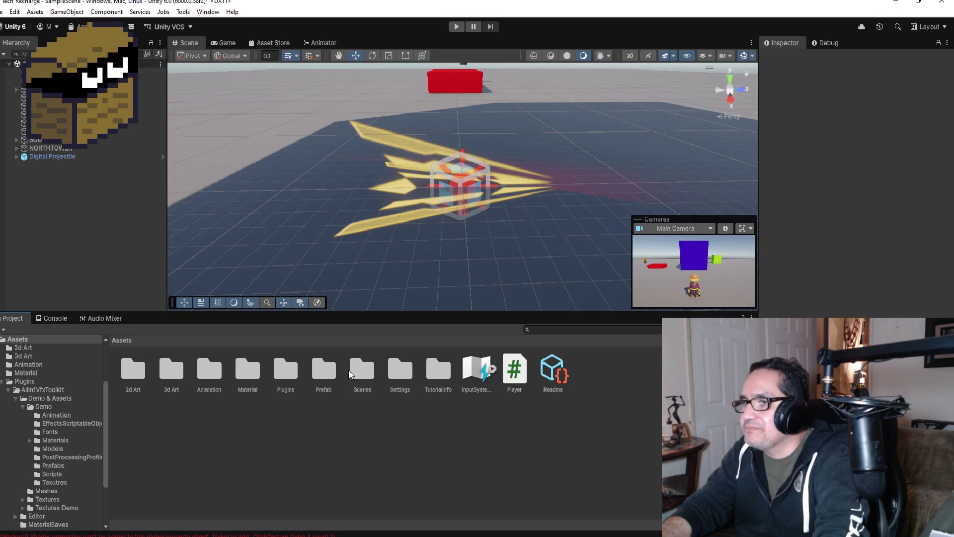
click(352, 373)
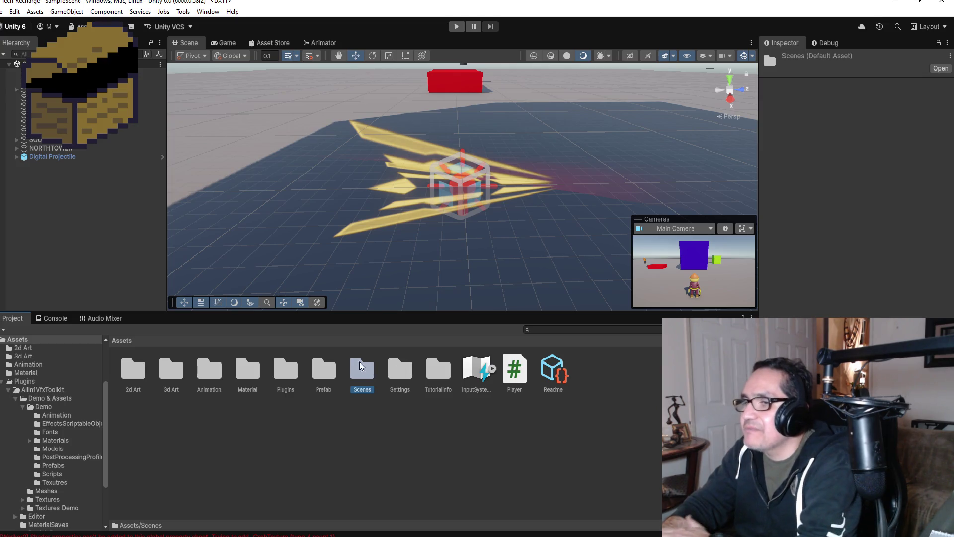
double_click(294, 374)
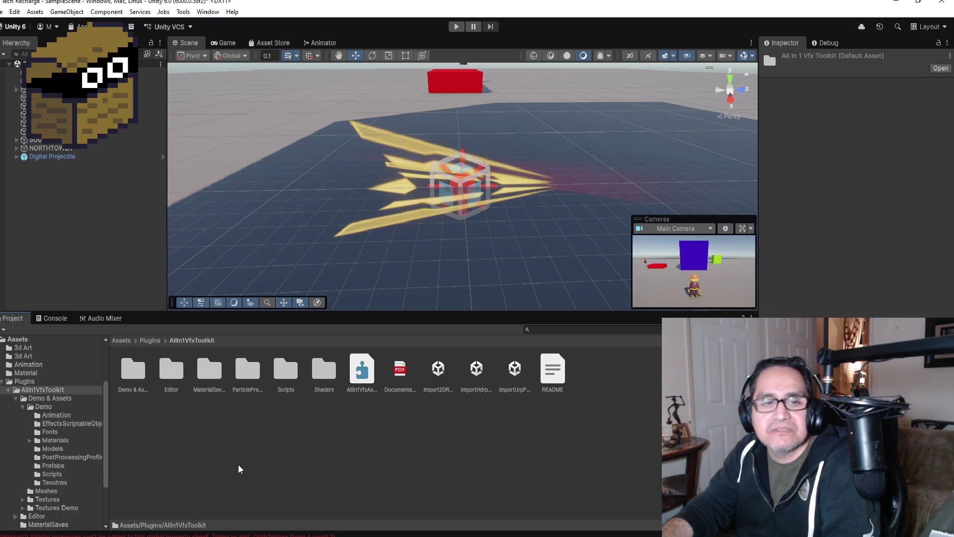
double_click(135, 365)
double_click(133, 372)
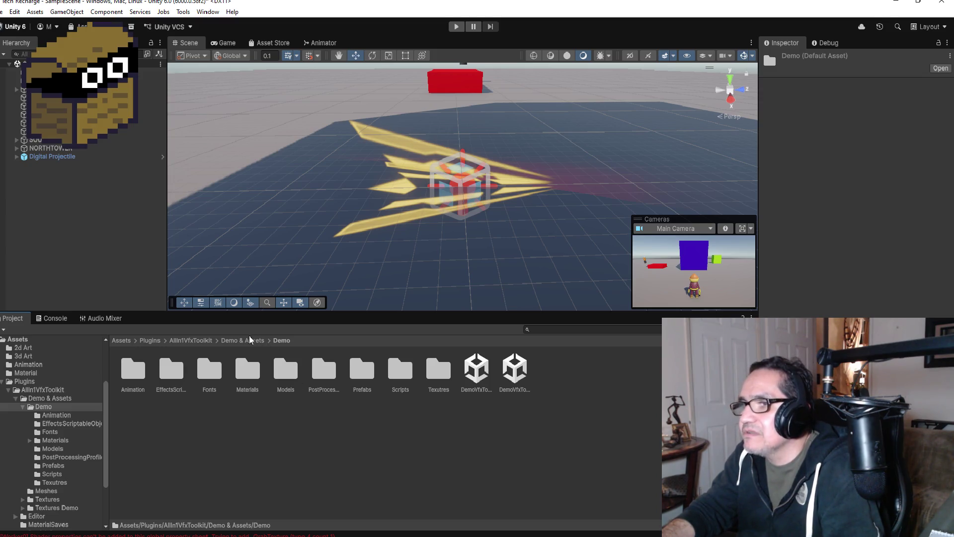
double_click(356, 373)
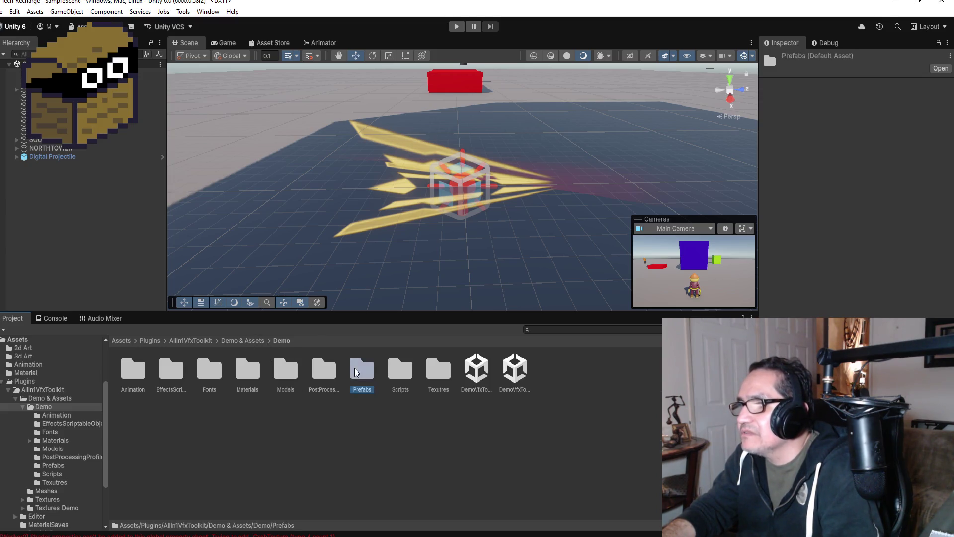
scroll(323, 458, down, 1)
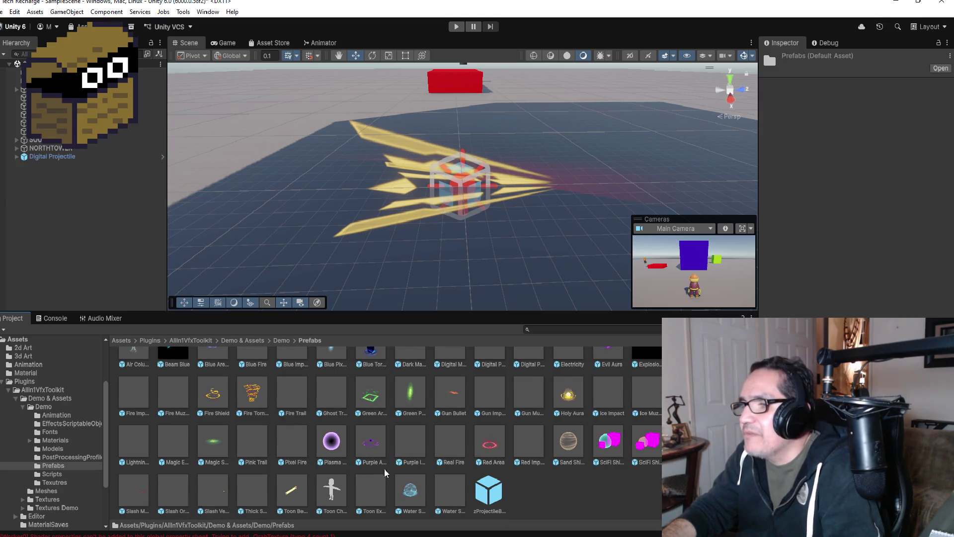
Open the Gun Bullet prefab and inspect its BulletCore part
click(452, 395)
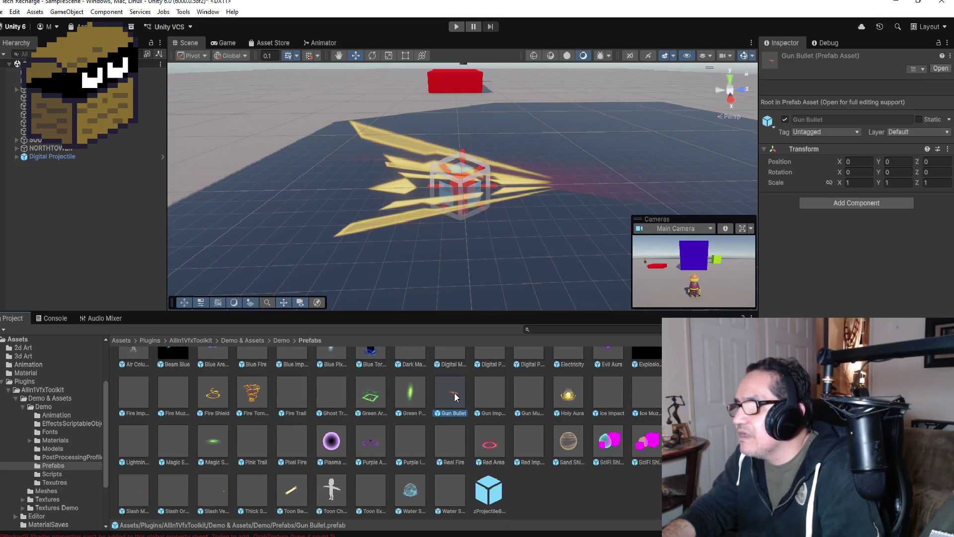
double_click(454, 393)
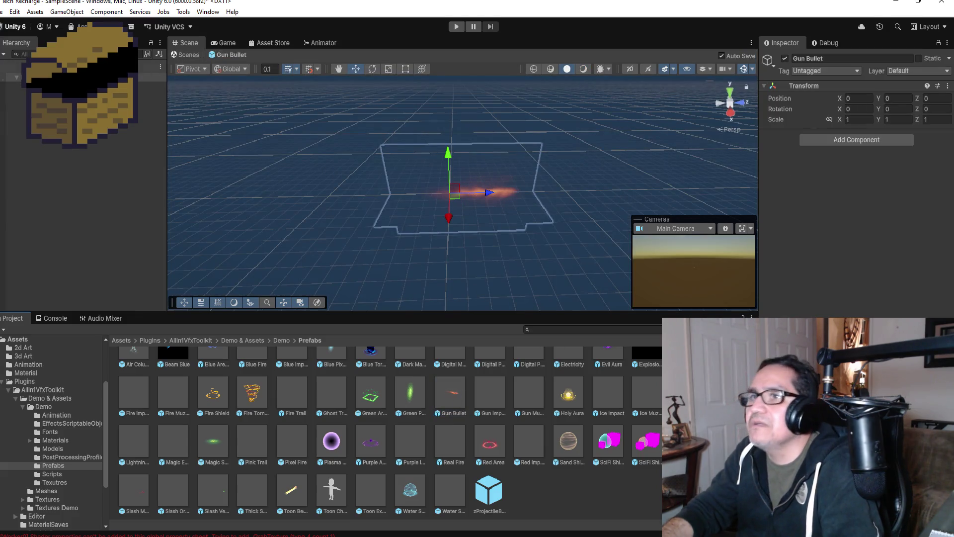
click(30, 85)
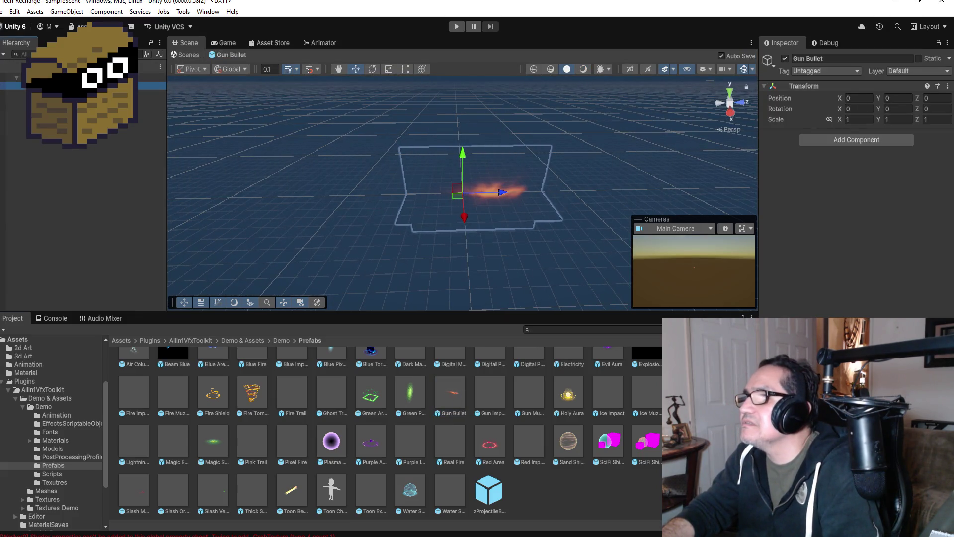
click(29, 77)
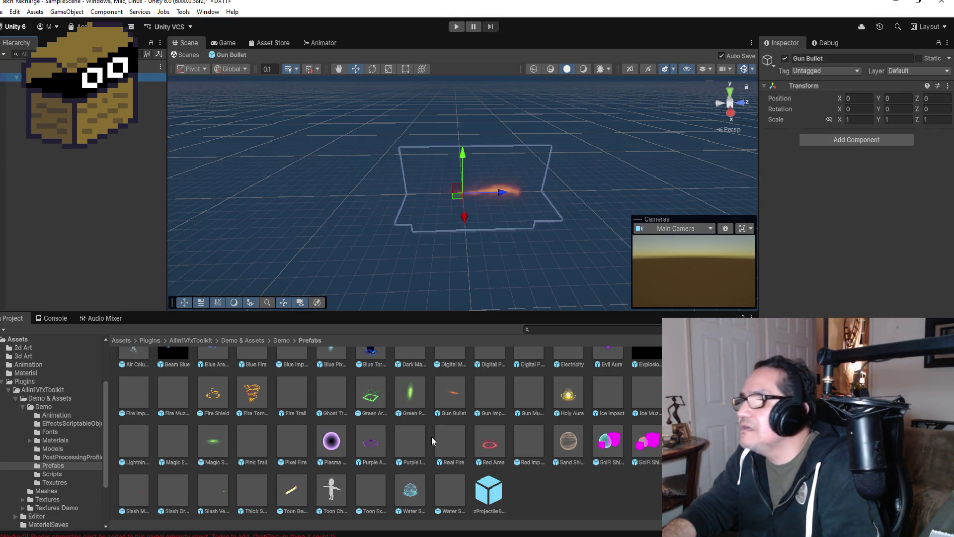
Open the Gun Impact prefab and inspect its GunImpactGlow layer
click(484, 405)
scroll(485, 408, up, 1)
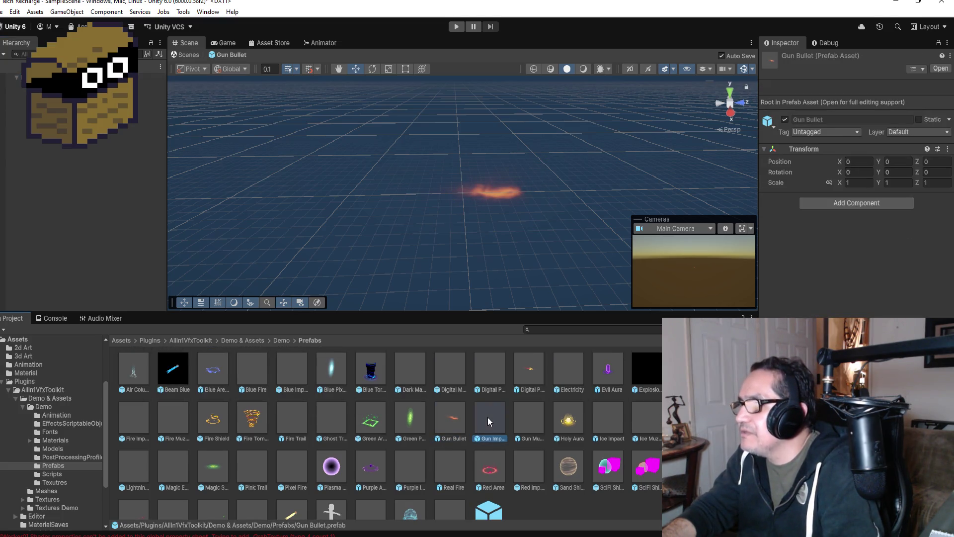
double_click(489, 420)
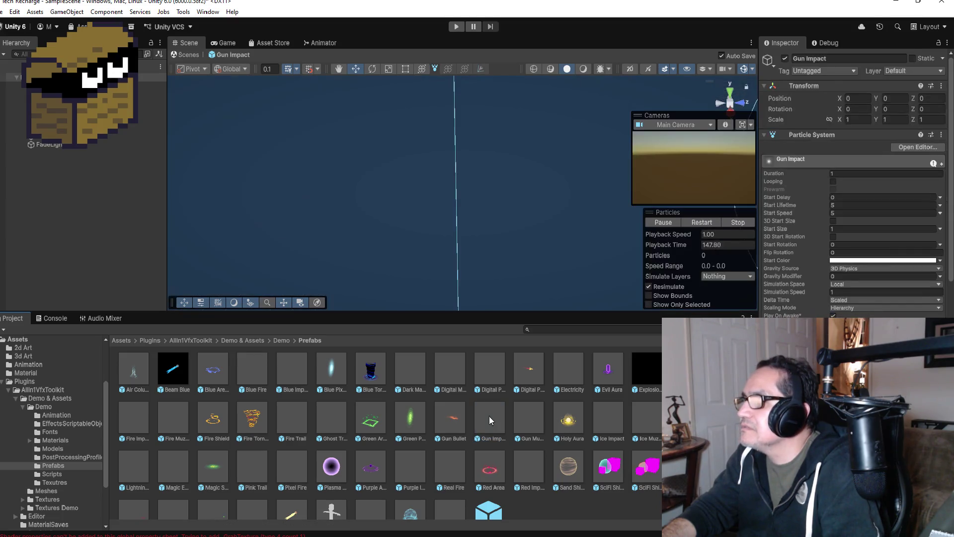
click(29, 86)
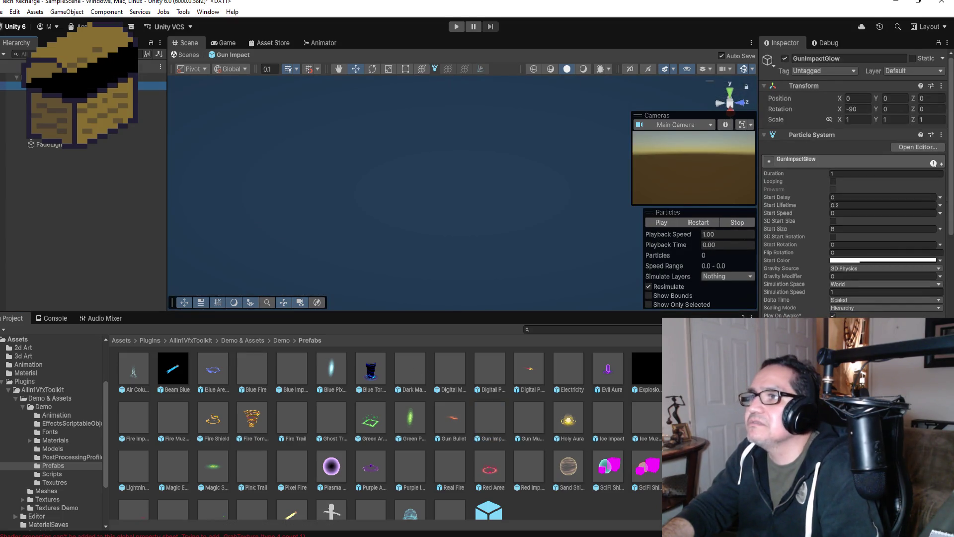
click(30, 77)
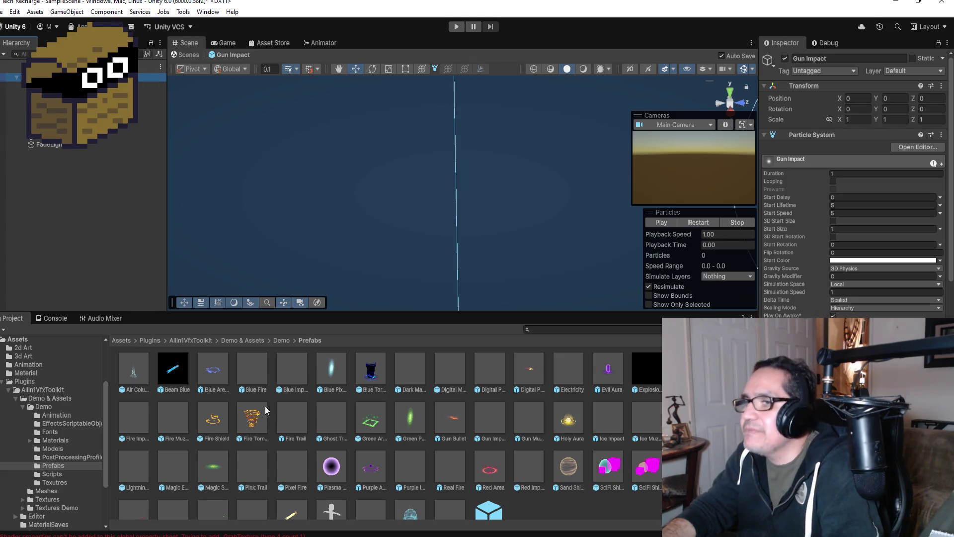
Preview the Fire Trail, Fire Muzzle Flash and Fire Impact prefabs
click(292, 416)
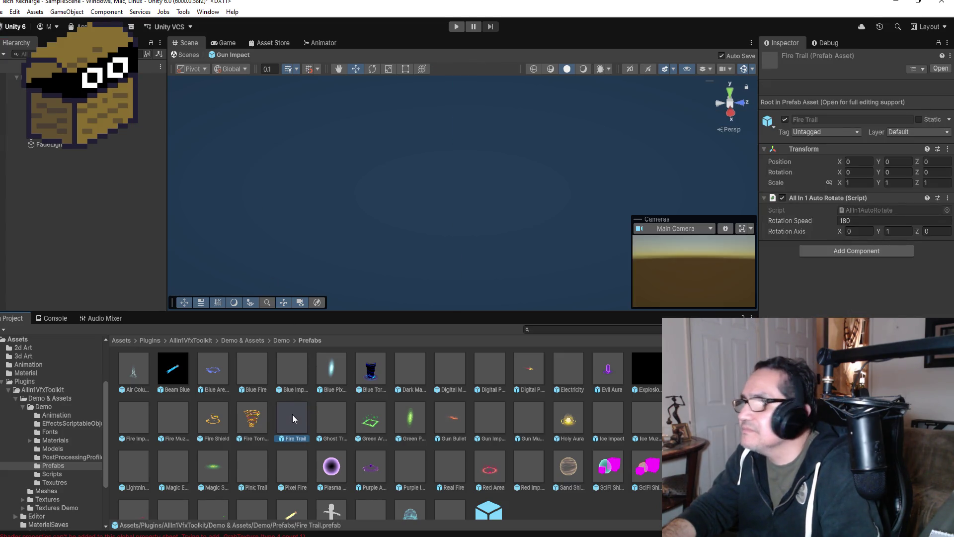
click(177, 416)
click(133, 418)
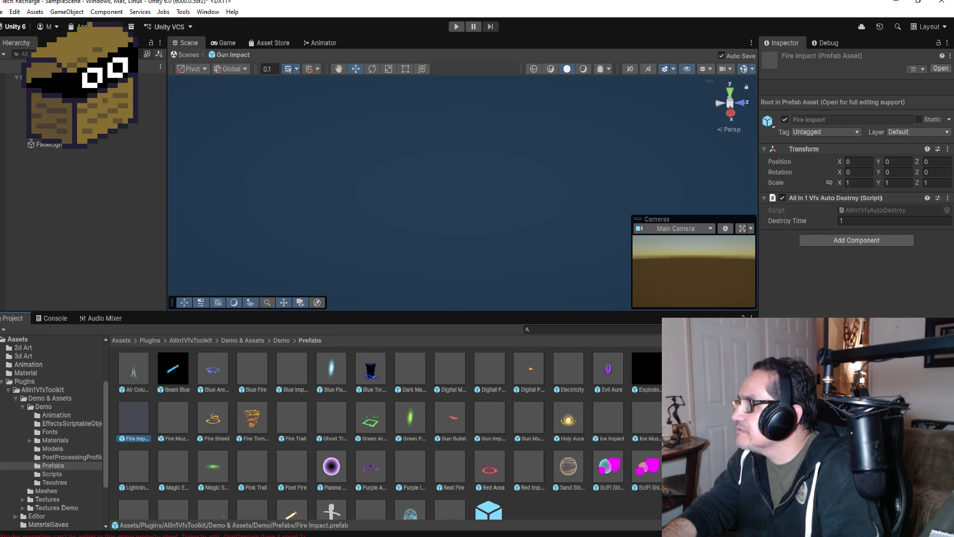
key(Left)
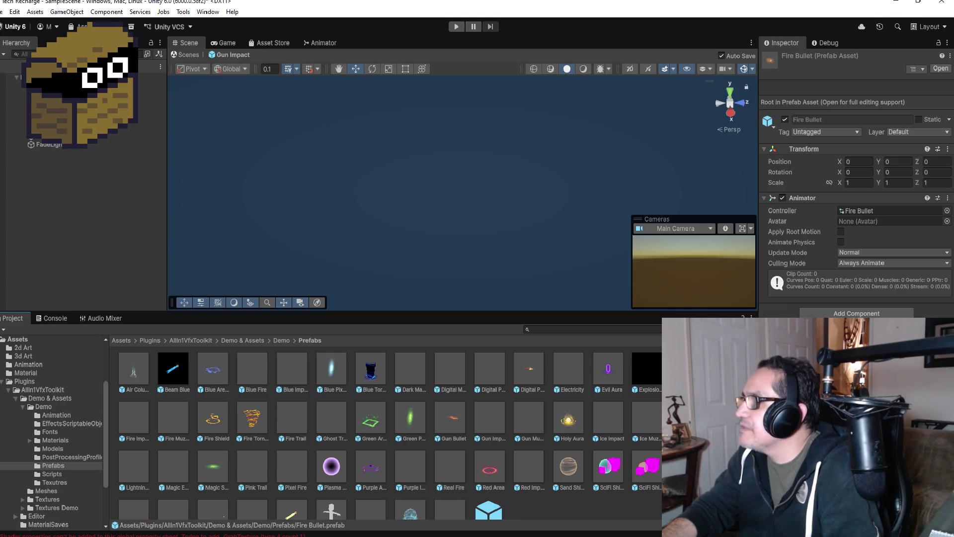
click(75, 78)
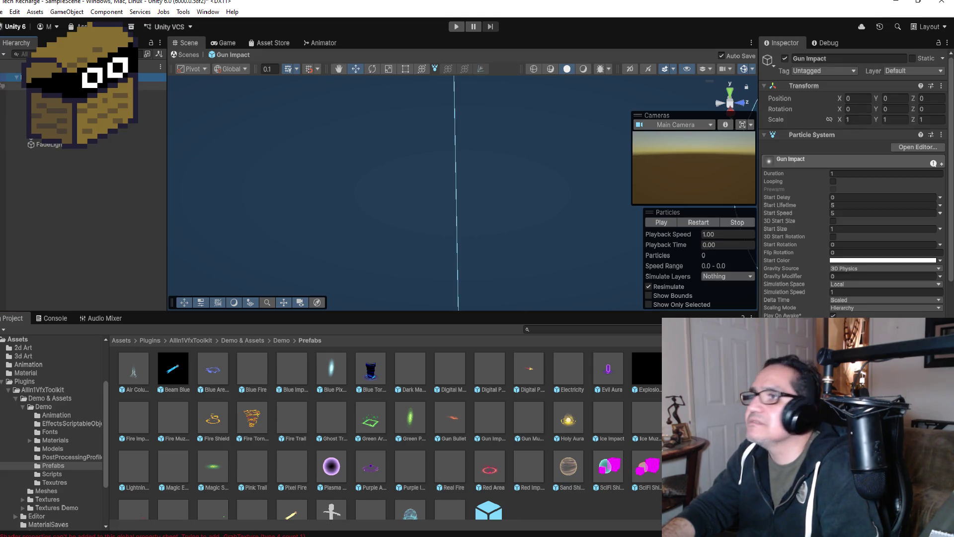
Open Fire Bullet, inspect BulletBody and FireSparkTrail, then preview Evil Aura and Electricity
click(688, 371)
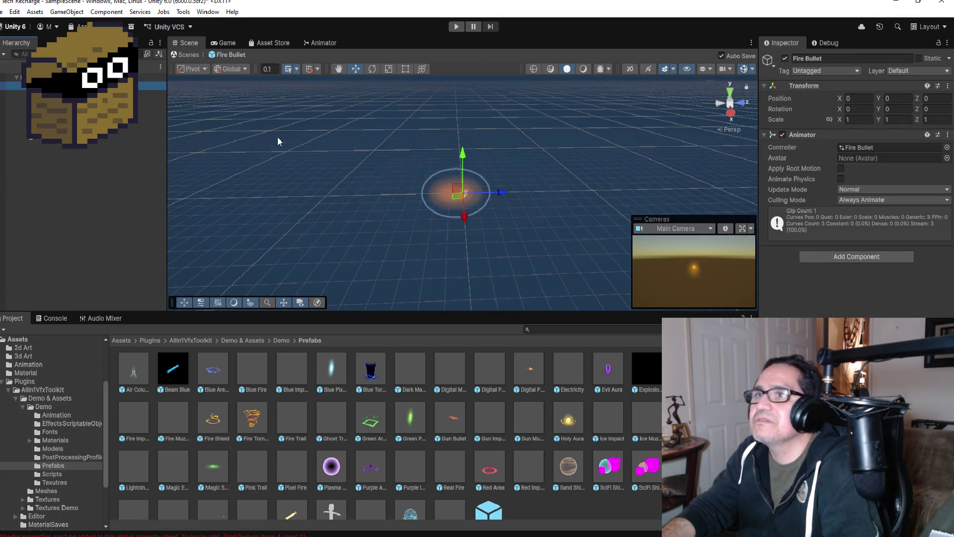
click(452, 199)
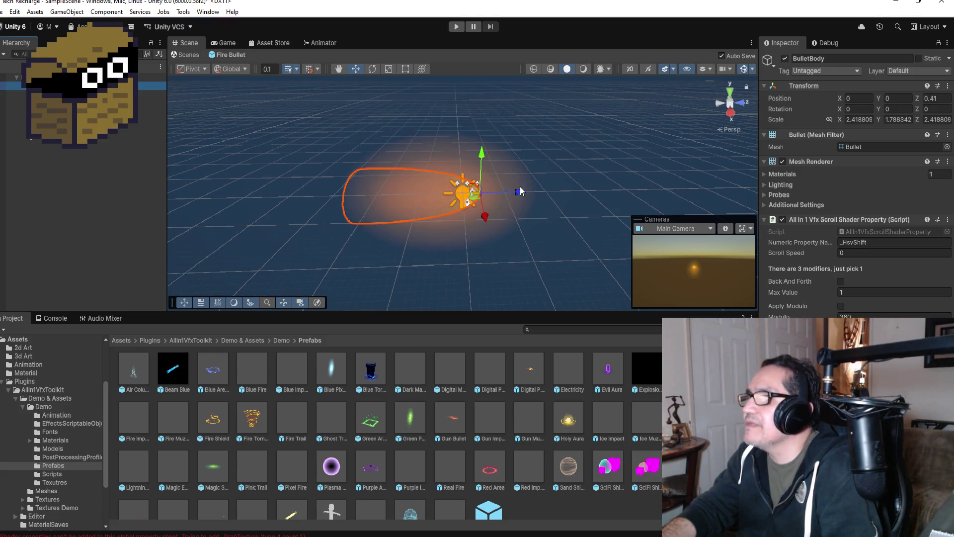
mouse_move(518, 194)
mouse_down()
mouse_move(636, 197)
mouse_move(437, 193)
mouse_move(495, 194)
mouse_up()
key(ctrl+z)
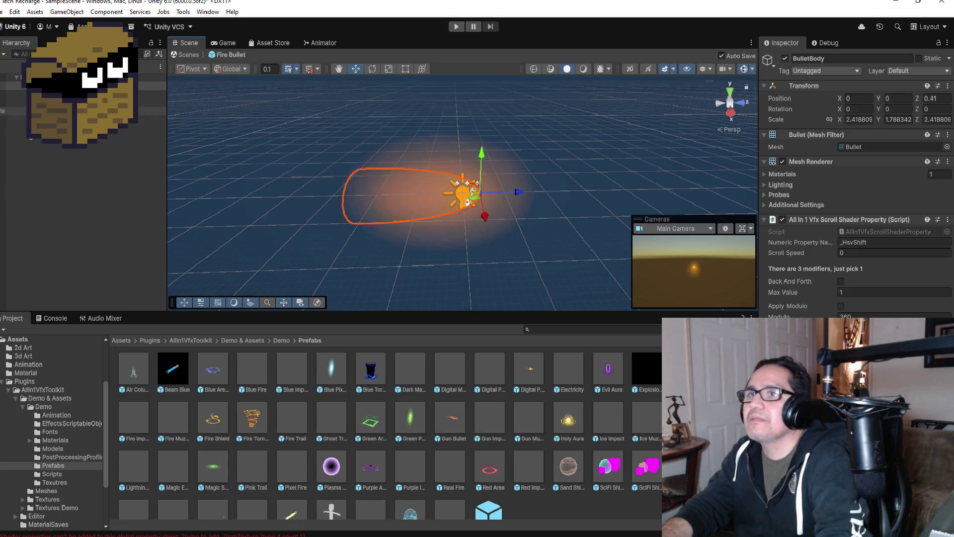
key(Down)
key(Down)
key(Down)
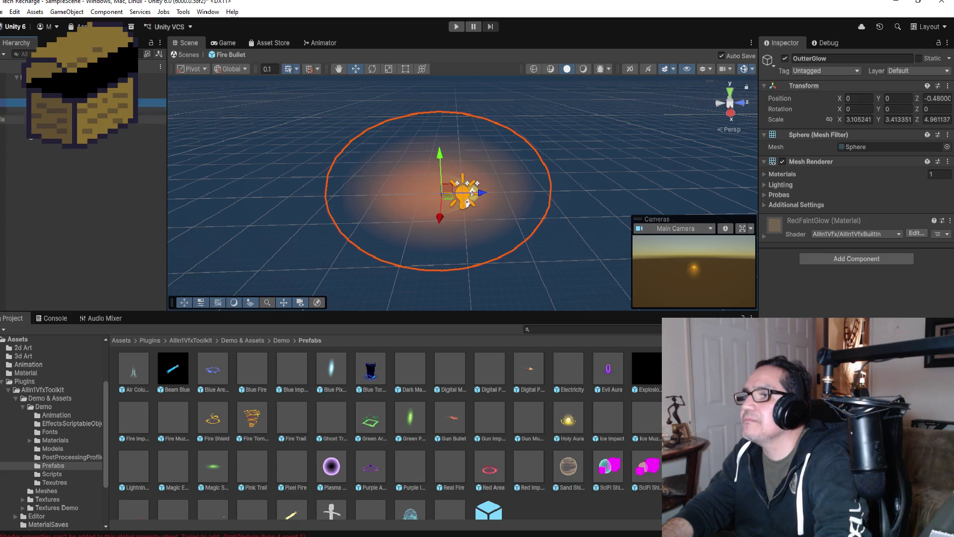
click(610, 368)
click(566, 371)
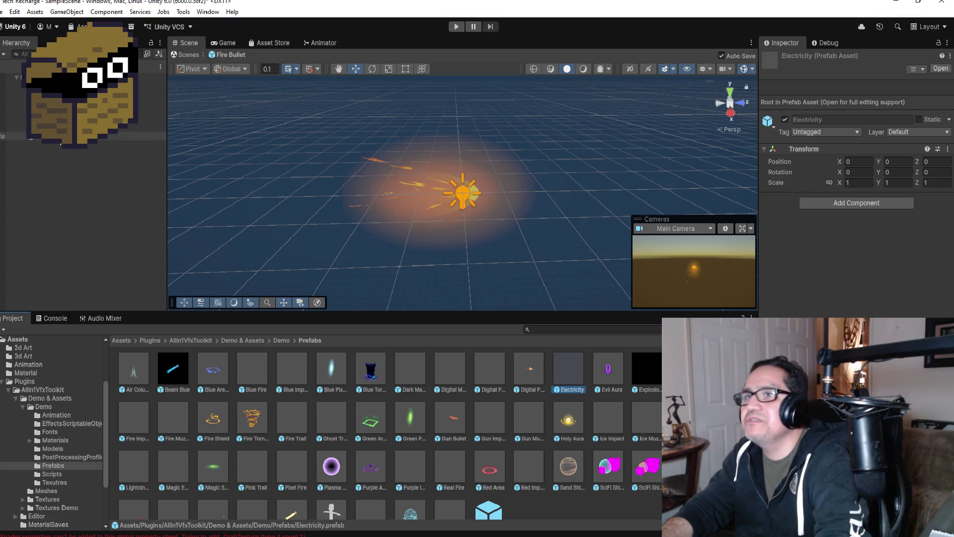
Open the Electricity prefab and play its Parent particle system
double_click(577, 376)
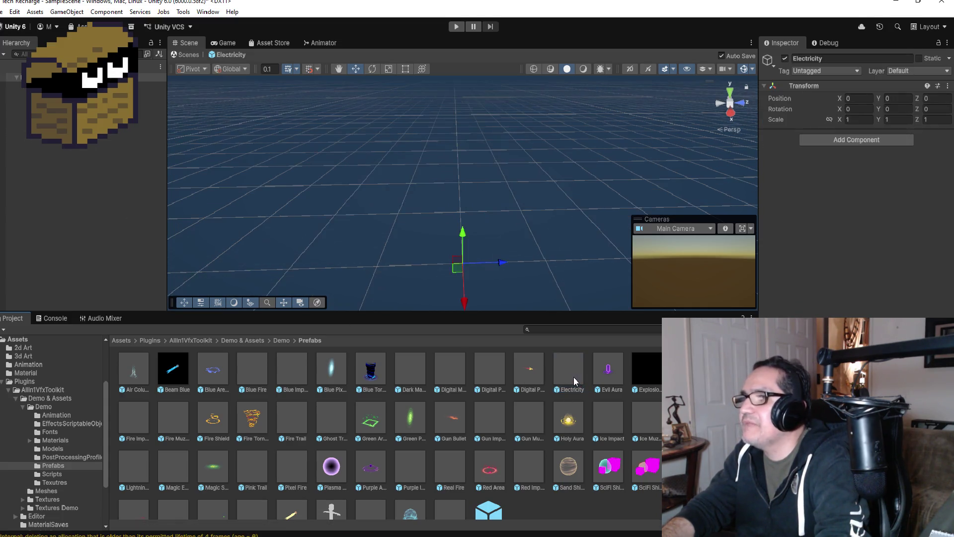
click(39, 85)
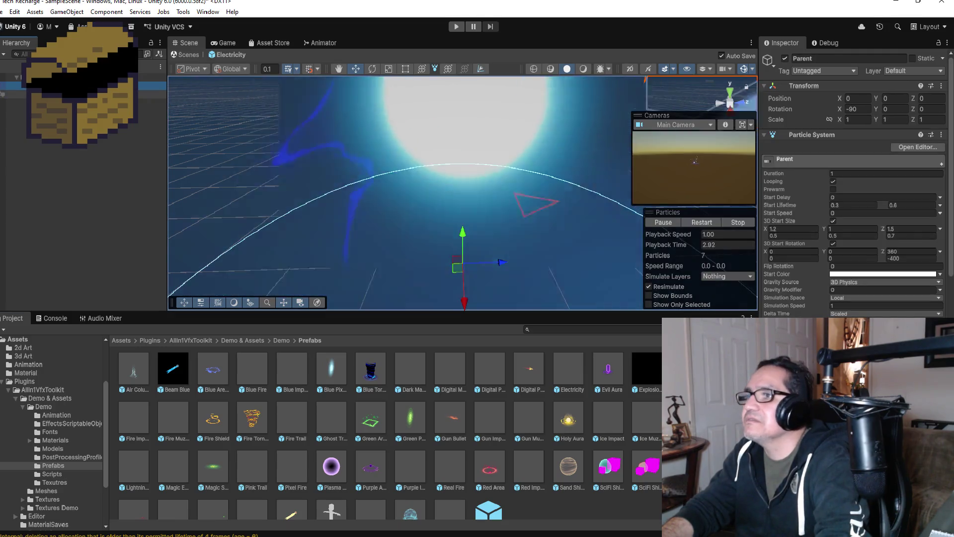
scroll(414, 199, down, 5)
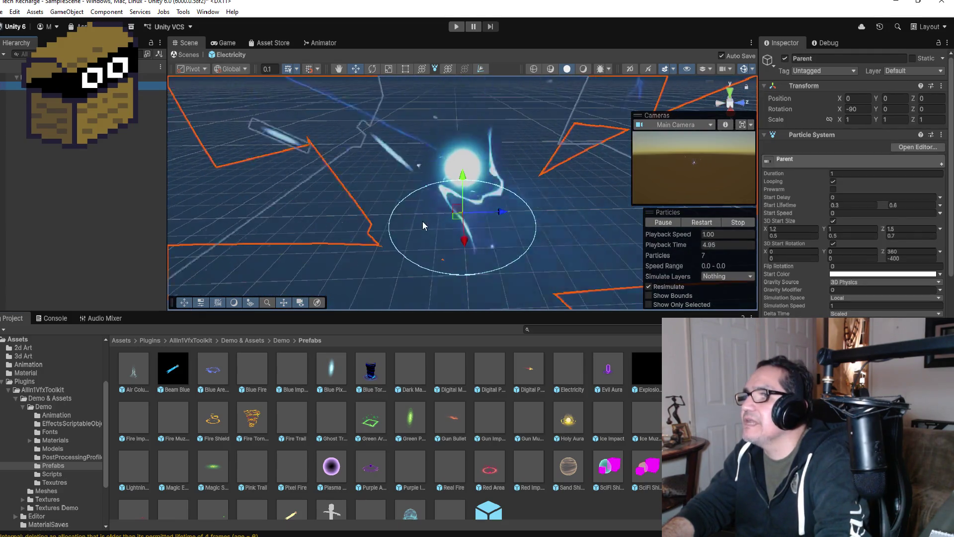
Select the Digital Proj Impact prefab and open it for editing
click(566, 367)
click(526, 369)
click(478, 372)
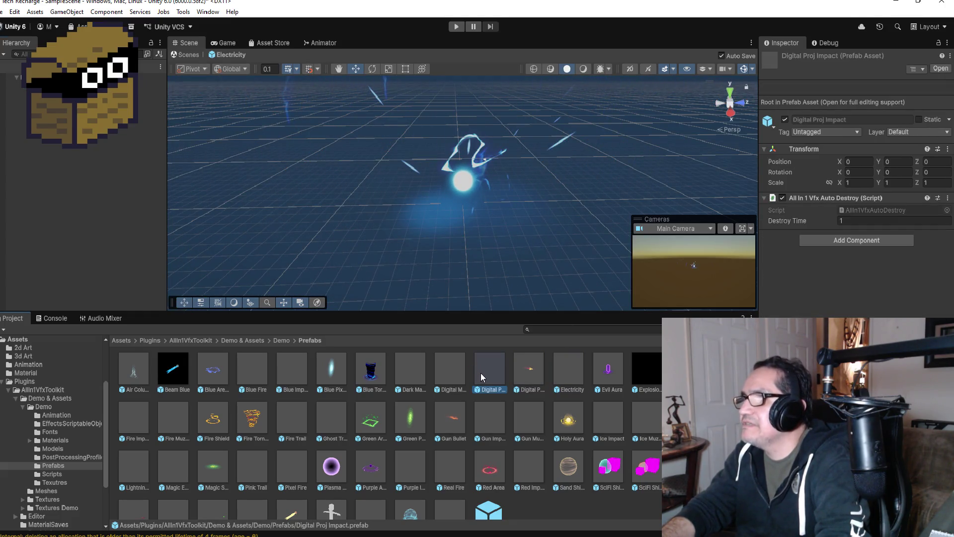
double_click(499, 366)
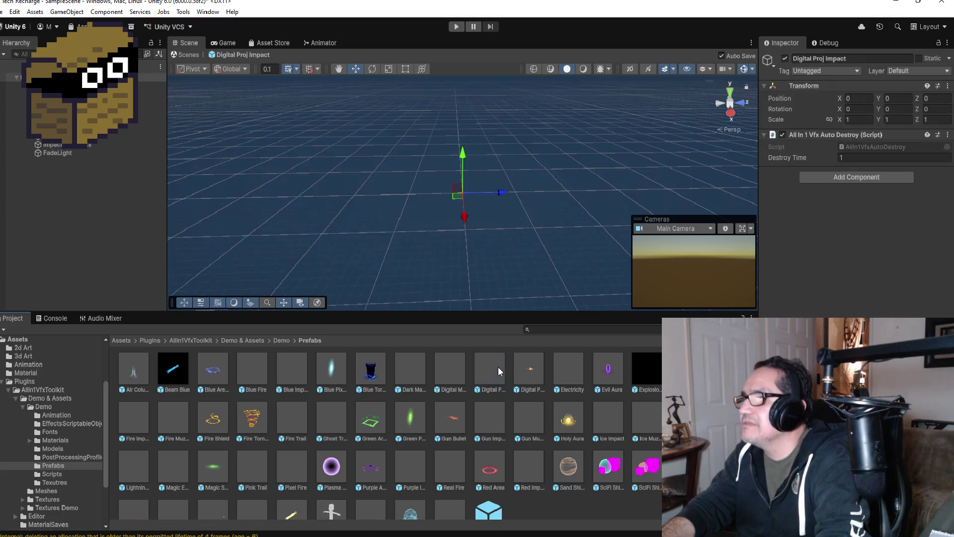
Inspect the Triangle, QuadWave, QuadWave2 and Impact layers, then preview Dark Magic Orb
click(74, 101)
click(75, 135)
click(75, 119)
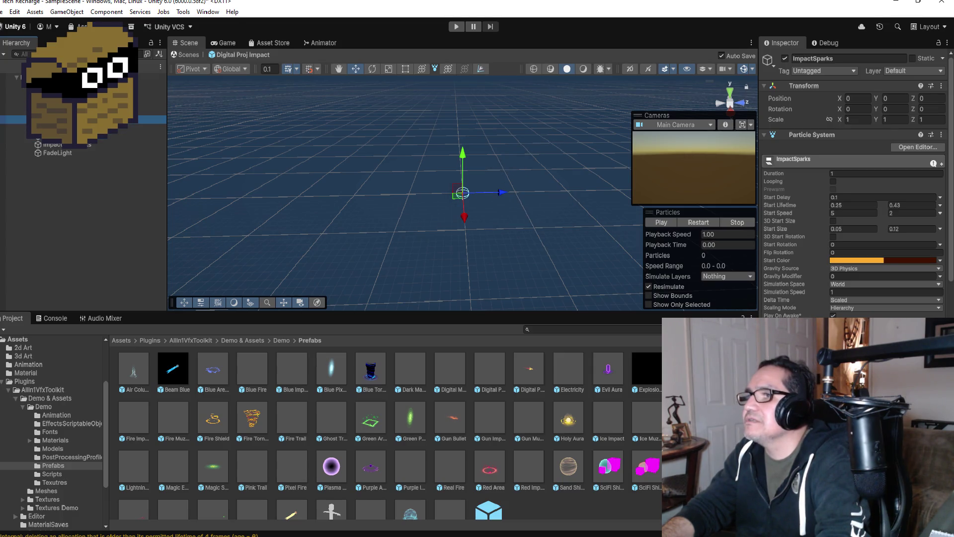
click(75, 94)
click(75, 86)
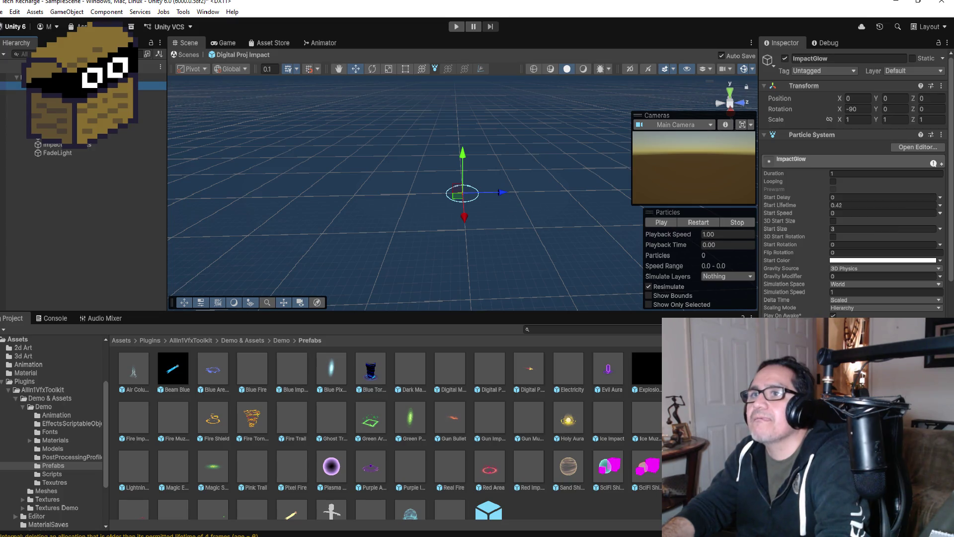
click(408, 368)
scroll(410, 461, down, 1)
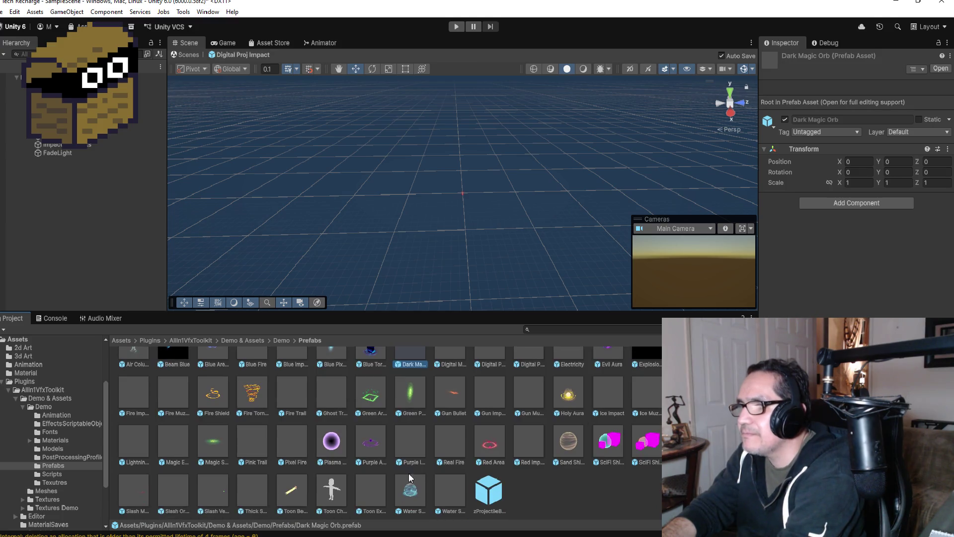
Exit Prefab Mode and delete the Digital Projectile from the scene
click(338, 446)
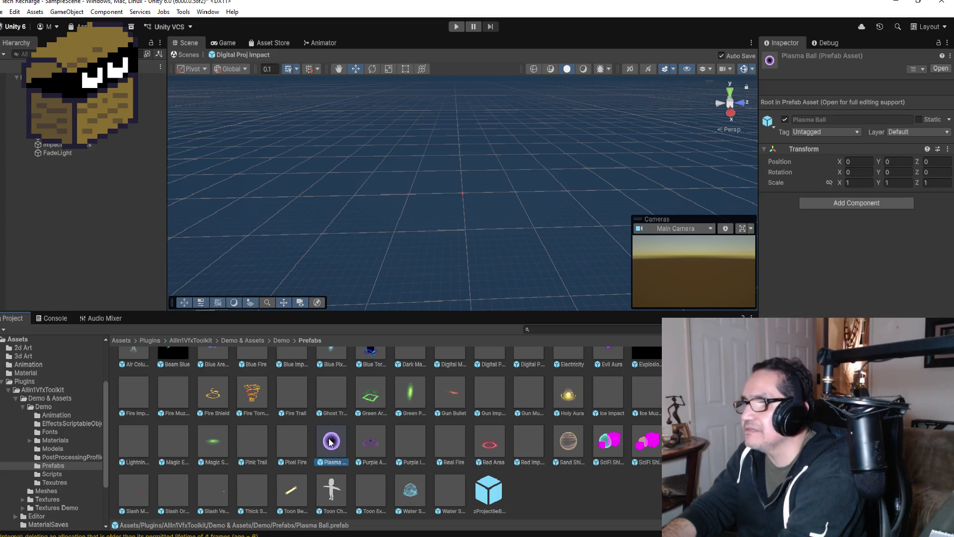
click(1, 73)
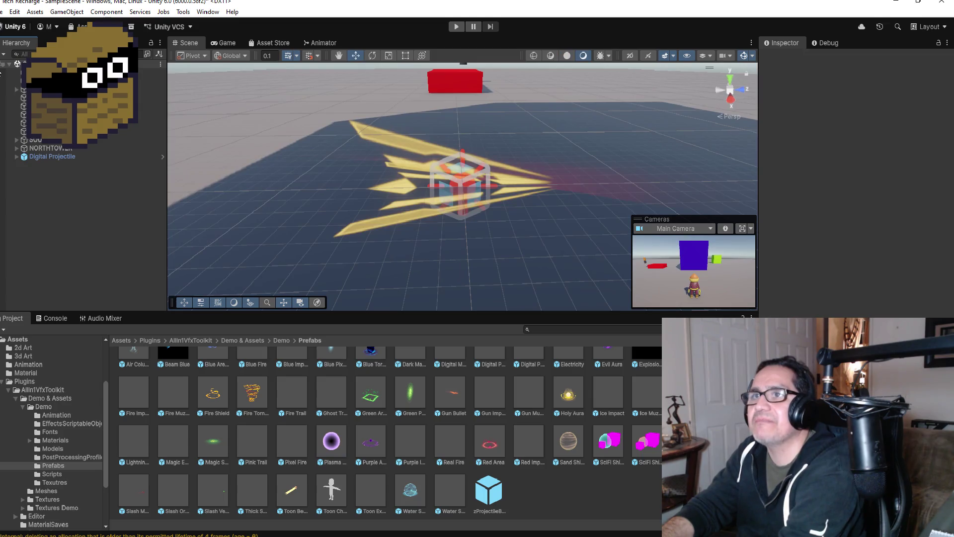
right_click(55, 158)
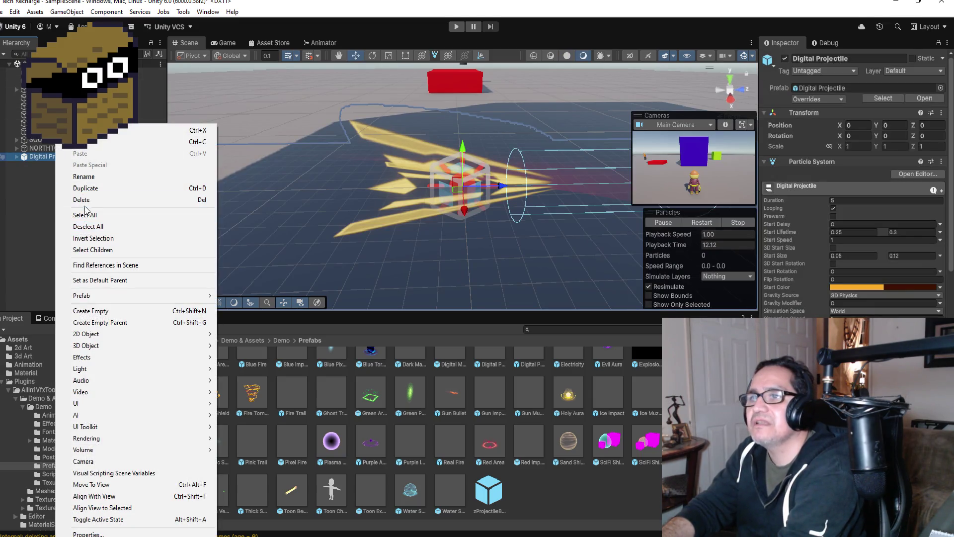
click(85, 201)
Add a Plasma Ball instance and move it forward to Z -3.55, in front of the cube
mouse_move(331, 441)
mouse_down()
mouse_move(70, 231)
mouse_move(70, 218)
mouse_up()
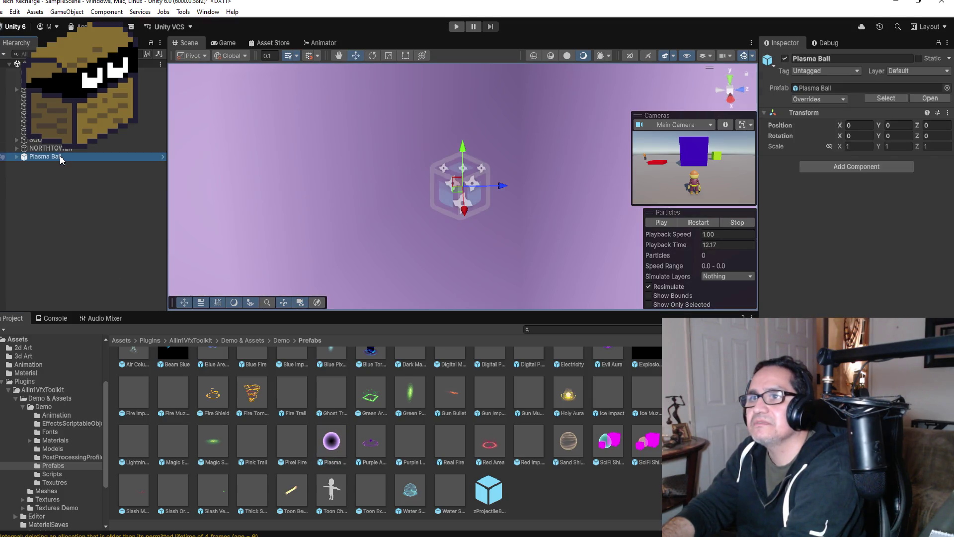
double_click(60, 155)
scroll(459, 222, down, 3)
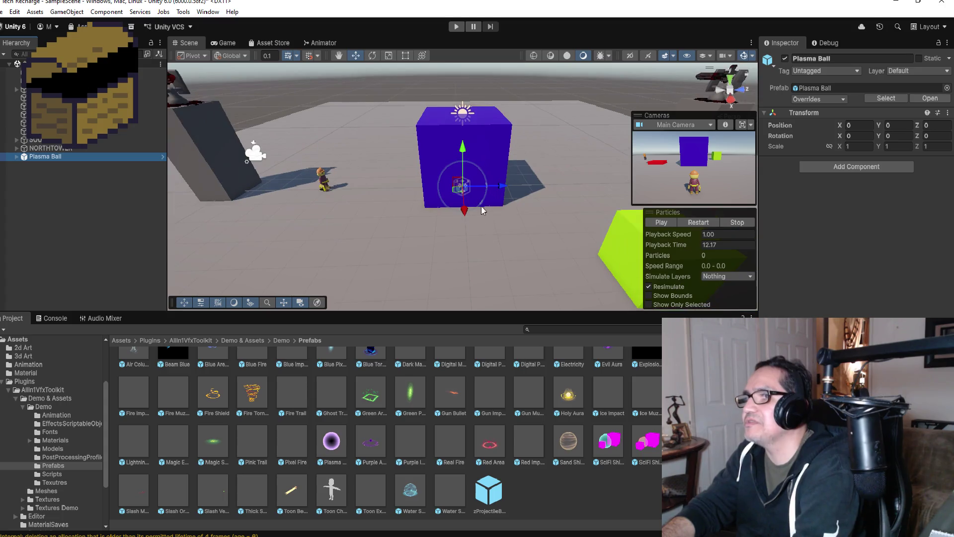
drag(504, 189, 452, 207)
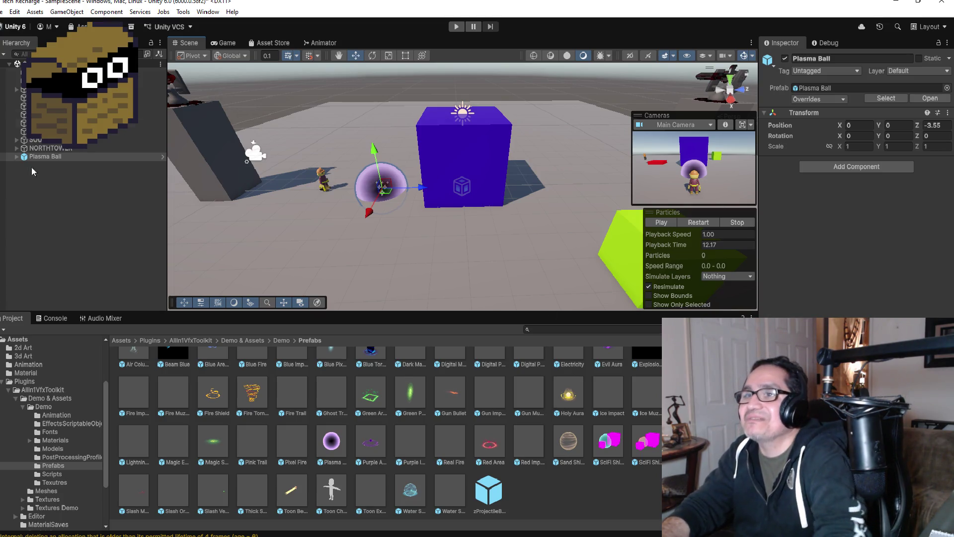
Unpack the Plasma Ball from its prefab
right_click(68, 156)
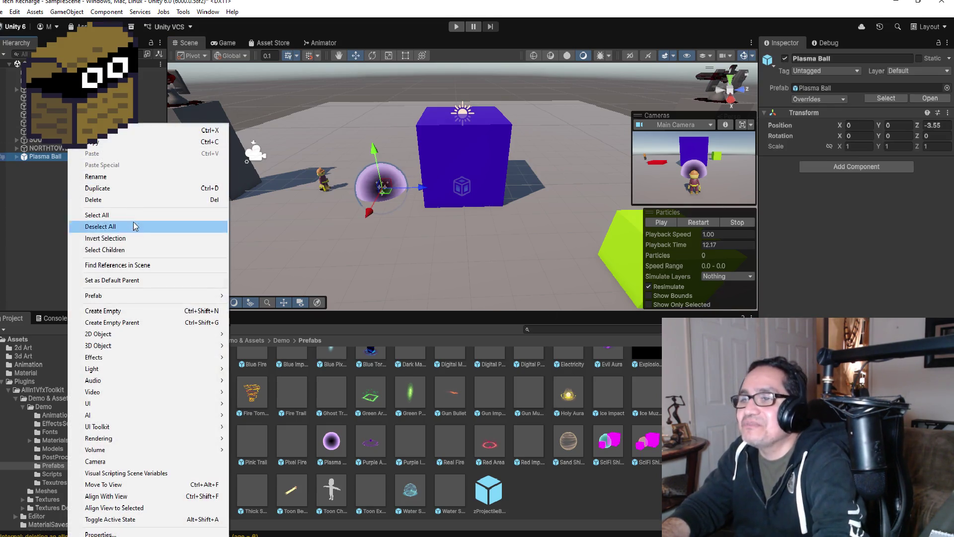
mouse_move(136, 296)
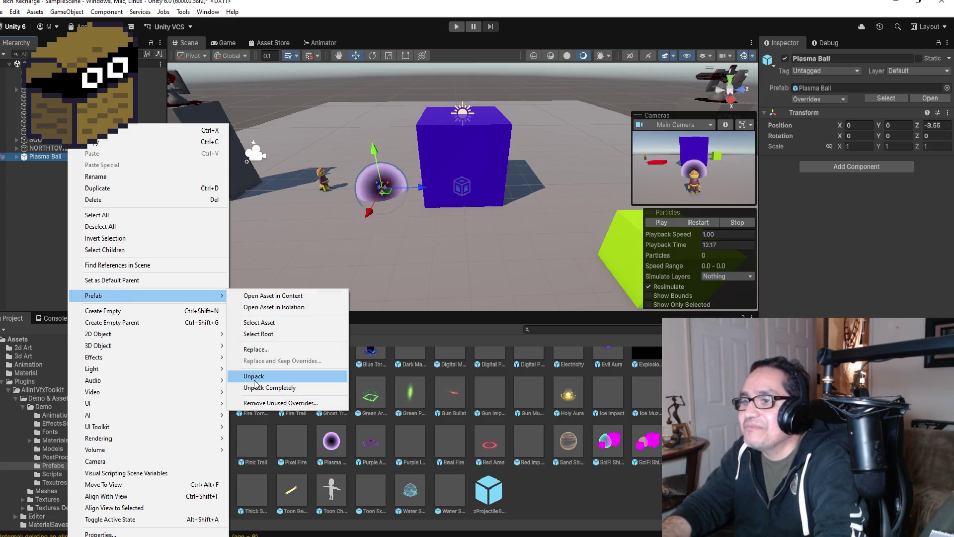
click(257, 393)
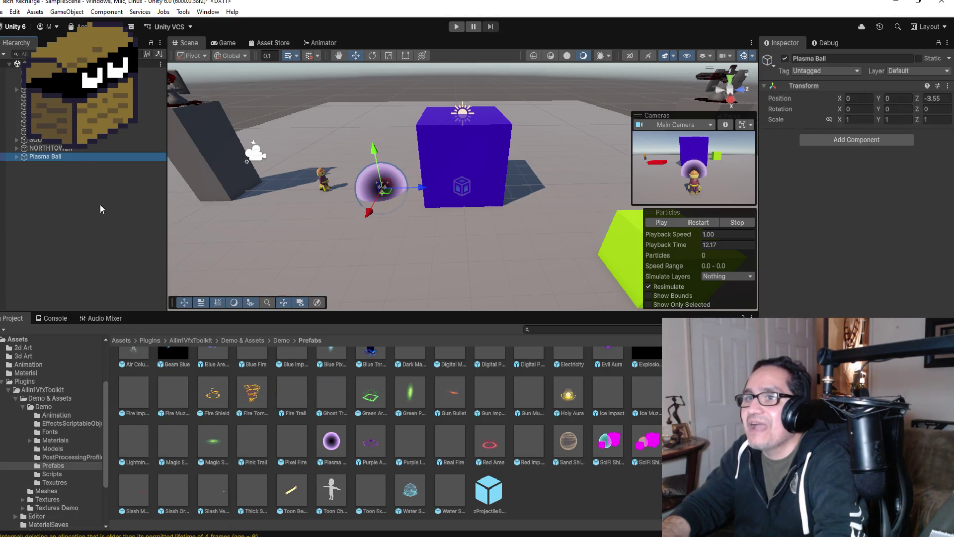
Set the Plasma Ball's scale to 0.1 on X, Y and Z
click(859, 121)
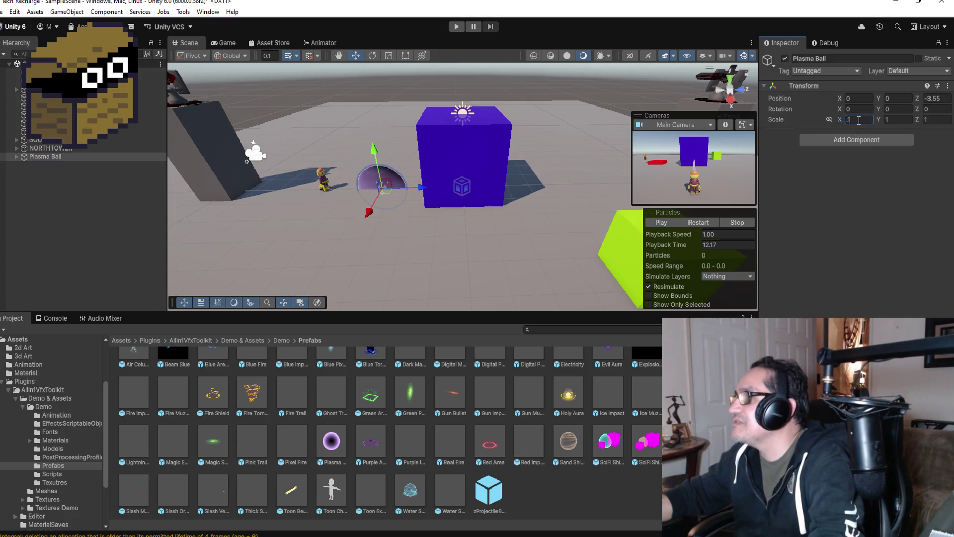
text(.1)
key(Tab)
text(.1)
key(Tab)
text(.1)
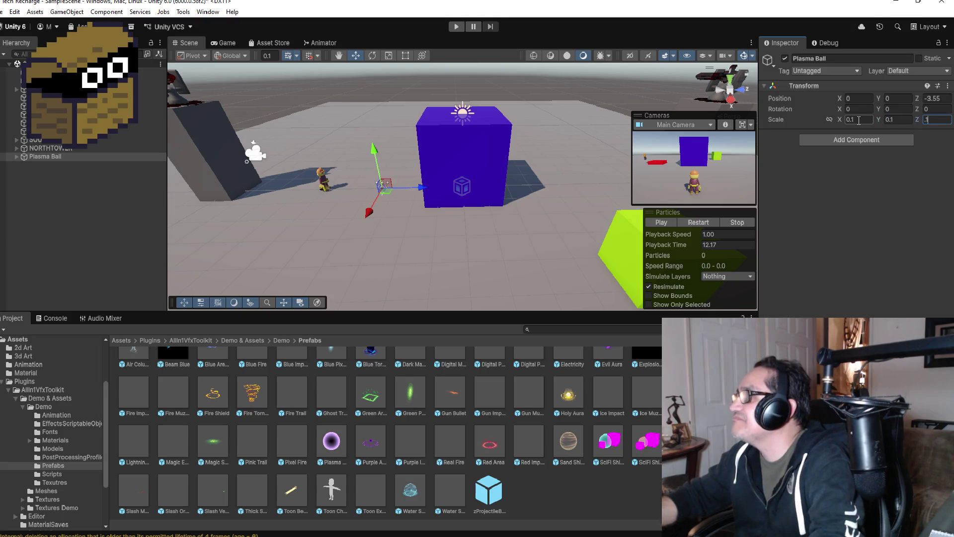
Move the Plasma Ball beside the character to Z -4.931 and edit its Position Y
drag(377, 155, 377, 141)
key(f)
scroll(507, 219, down, 6)
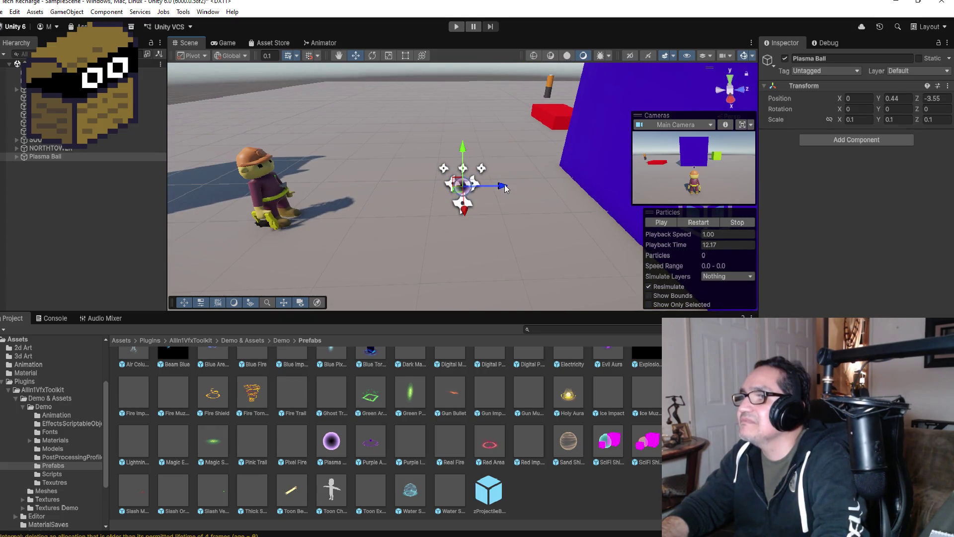
drag(499, 191, 390, 191)
click(65, 149)
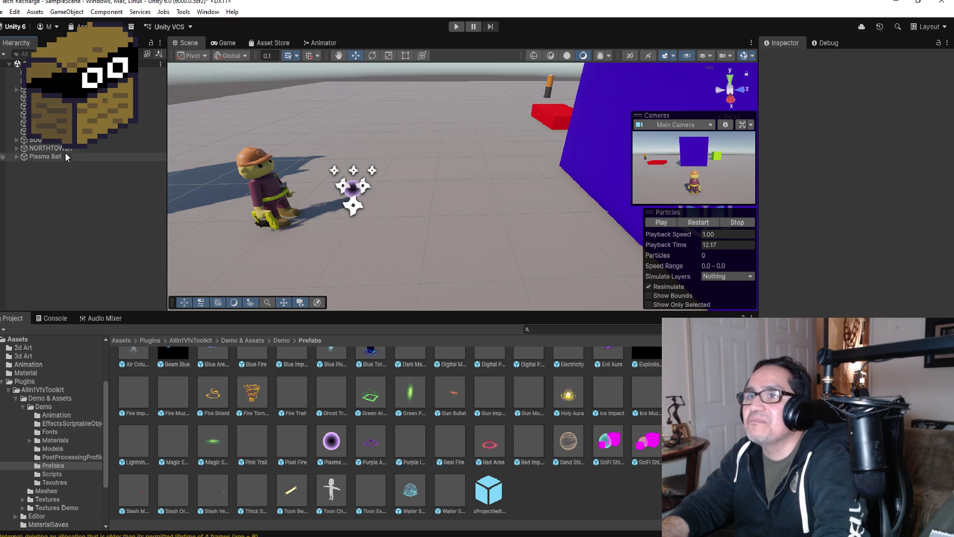
click(64, 156)
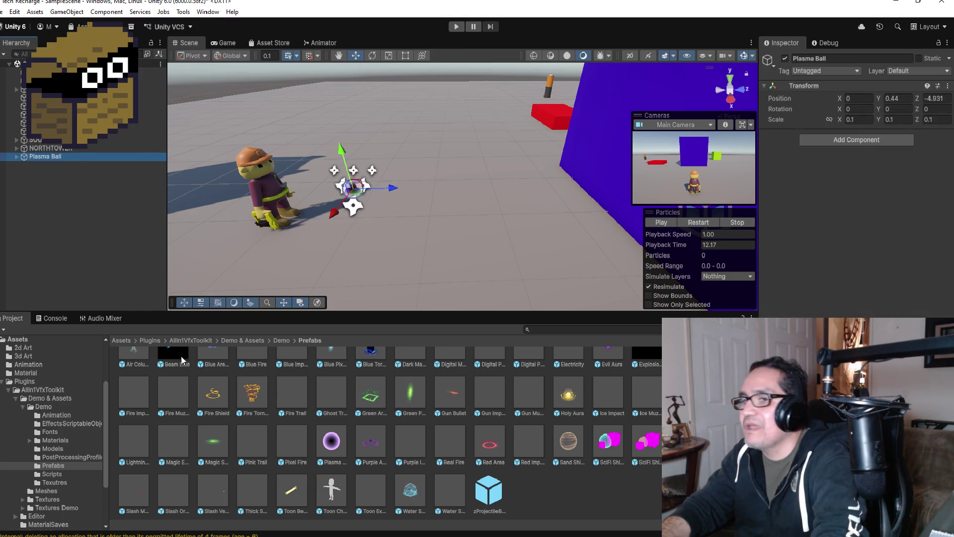
click(124, 340)
click(908, 99)
Set Position Y to 0, save Plasma Ball into Assets/Prefab, and delete it from the scene
text(0)
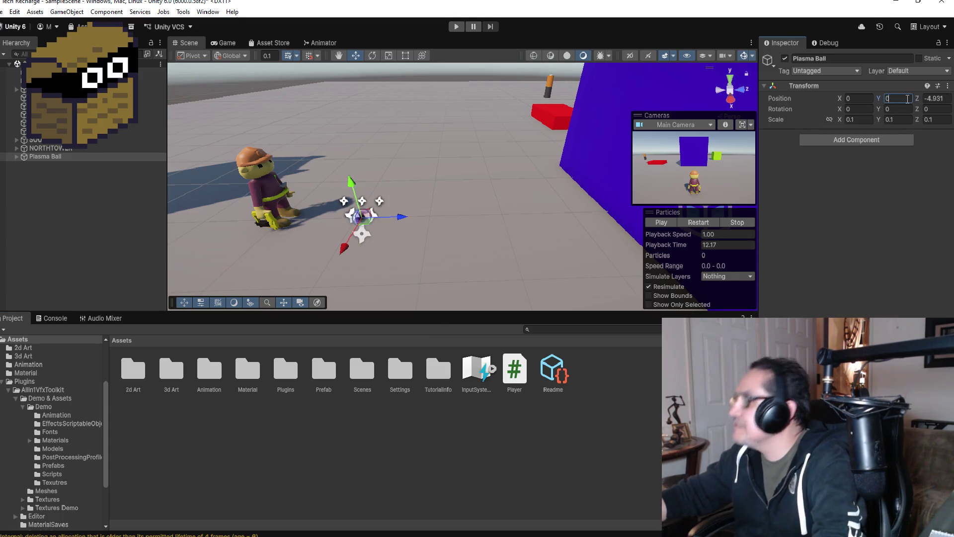
click(68, 201)
mouse_move(45, 156)
mouse_down()
mouse_move(248, 320)
mouse_move(312, 403)
mouse_move(321, 372)
mouse_up()
right_click(49, 159)
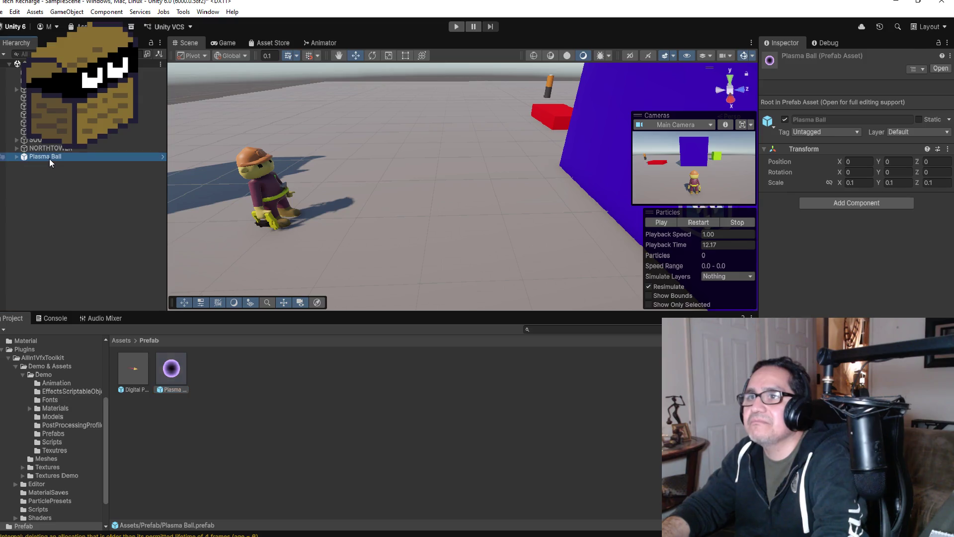
click(74, 199)
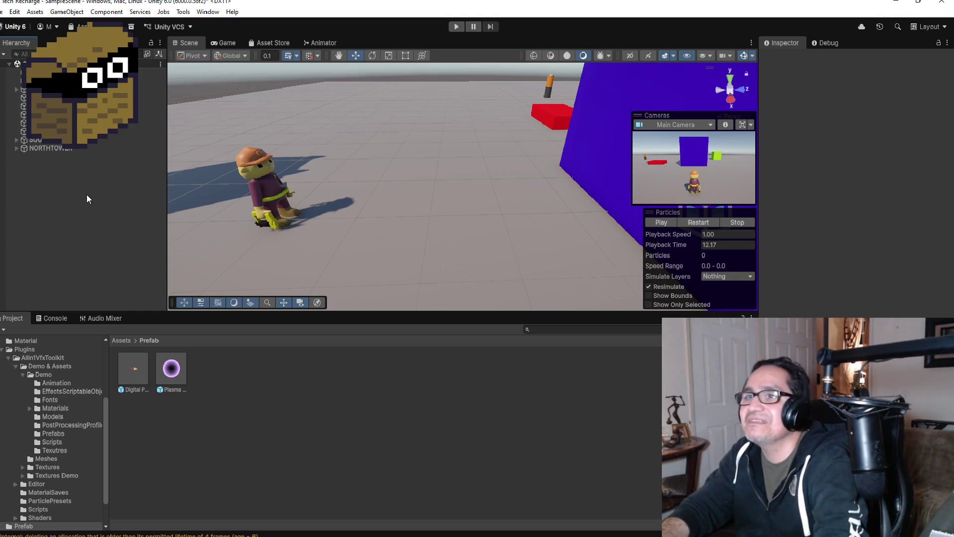
Expand the character's bone hierarchy and collapse the spine.001 branch
click(2, 80)
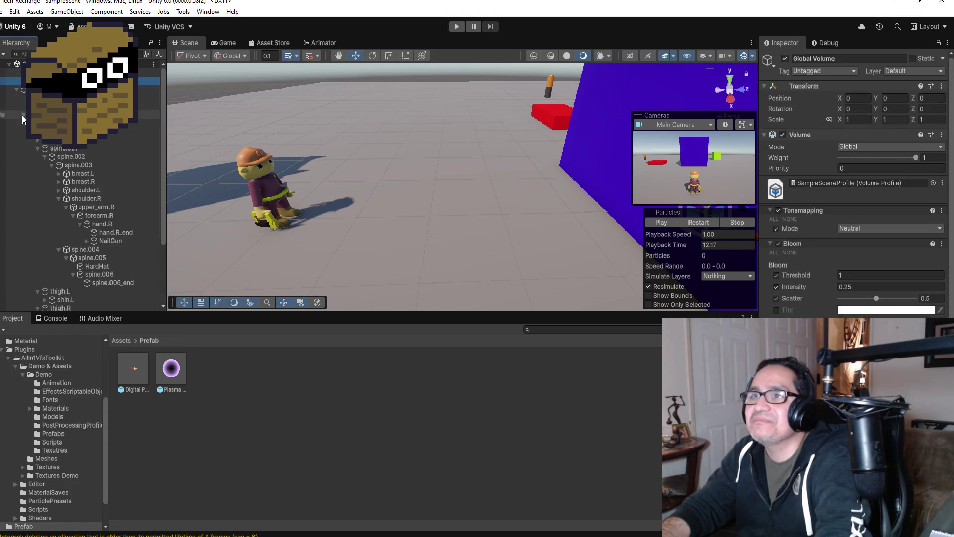
click(21, 115)
click(24, 115)
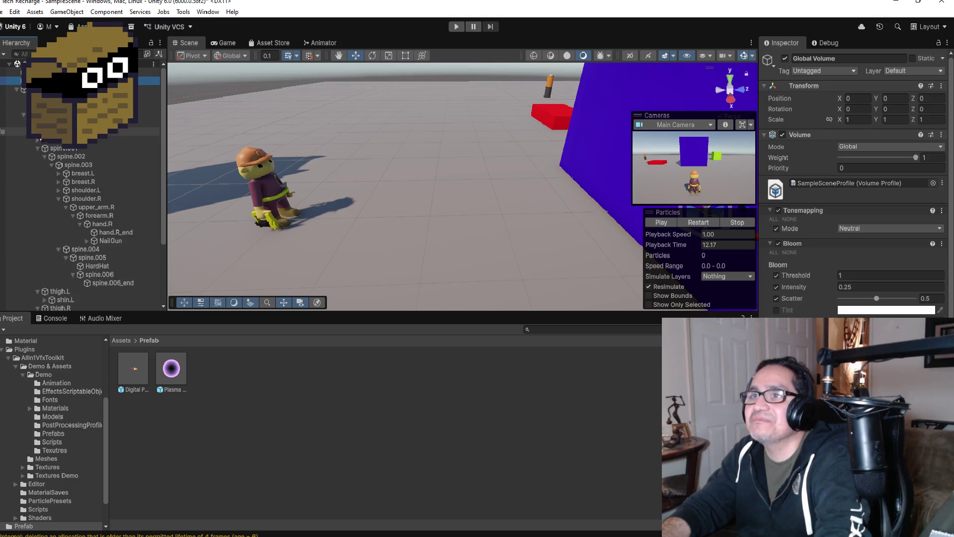
click(36, 149)
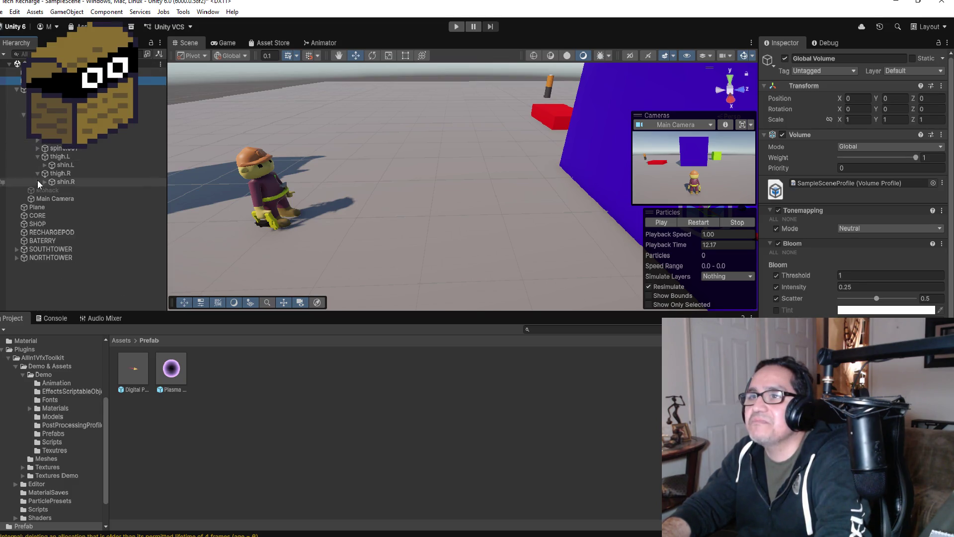
Expand the character's bones to hand.R, select NailGun and frame it in the Scene view
click(37, 148)
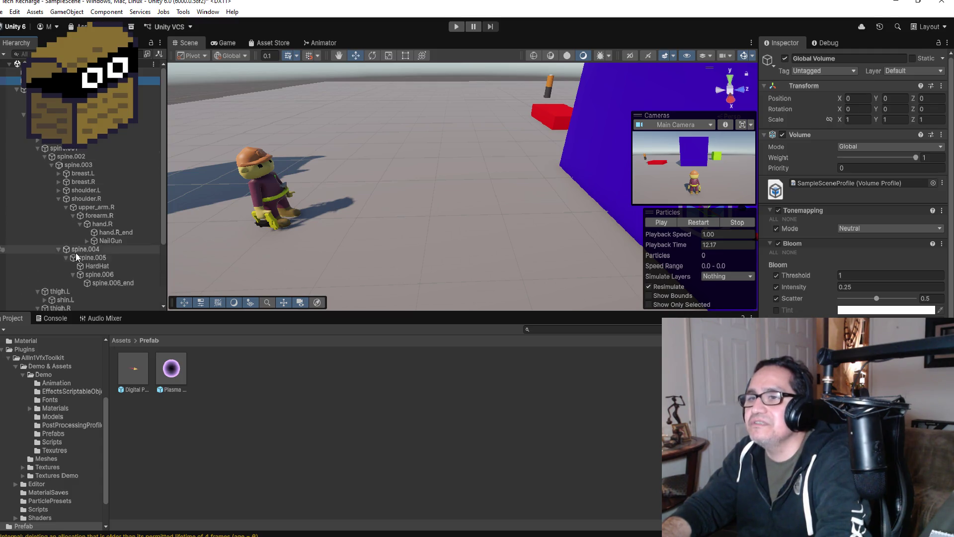
click(110, 242)
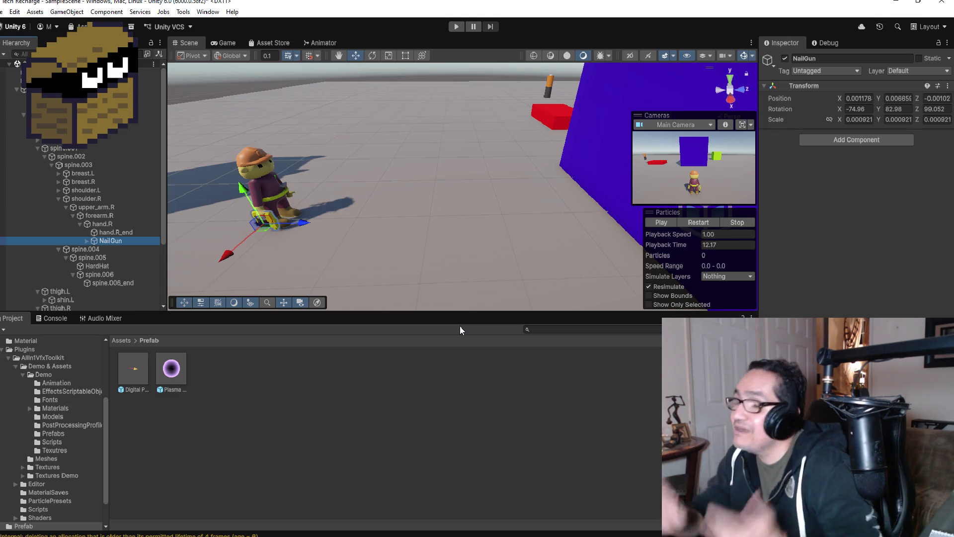
scroll(248, 279, up, 1)
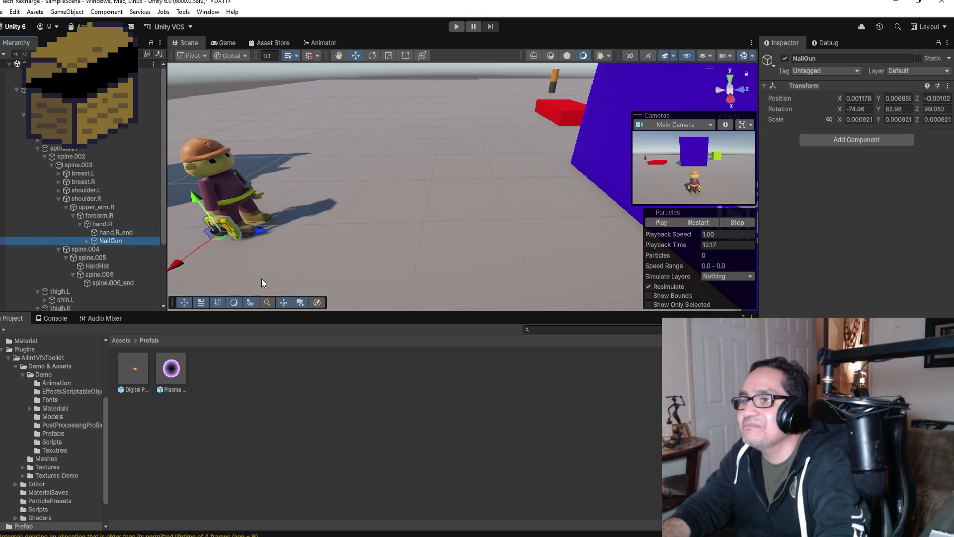
key(f)
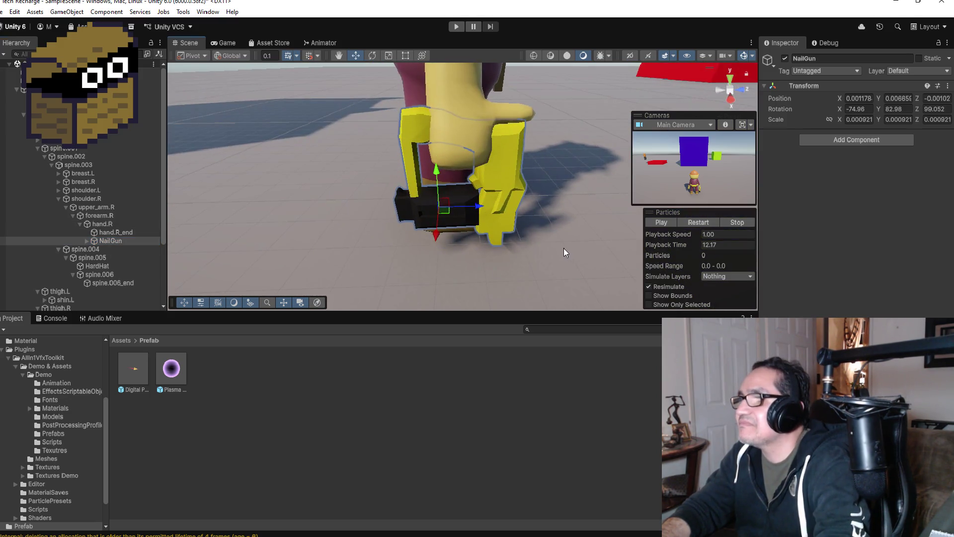
click(85, 243)
Create an empty child under NailGun and name it GunPos
right_click(101, 243)
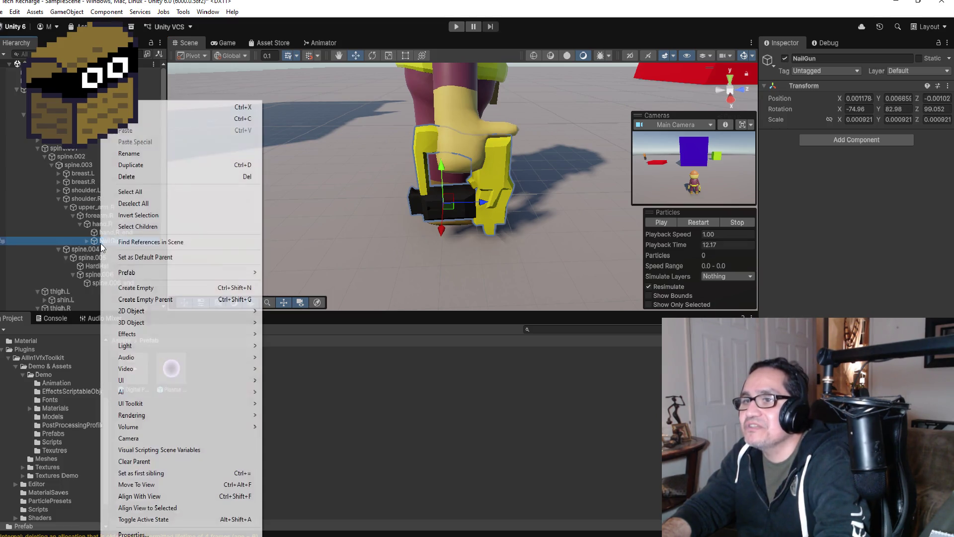
click(149, 288)
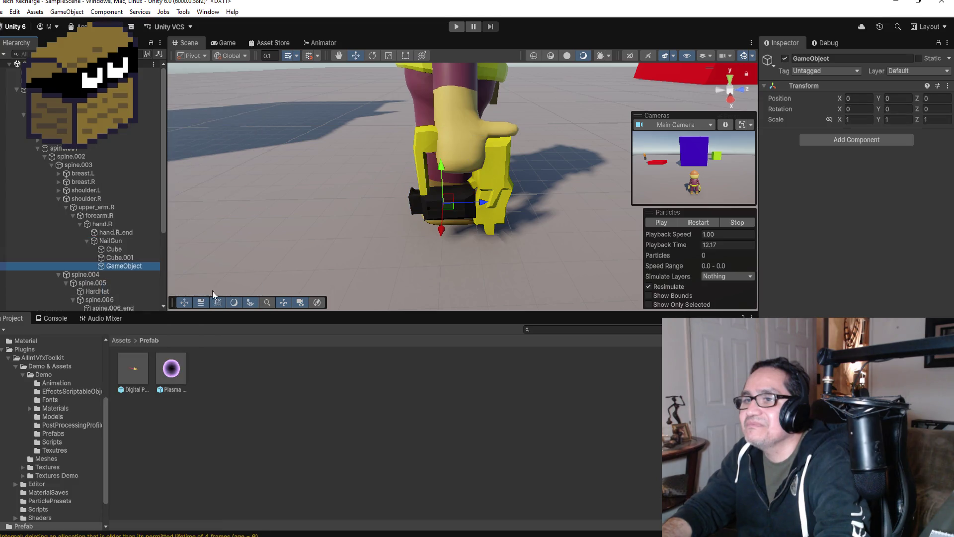
click(847, 58)
text(GunPos)
key(Return)
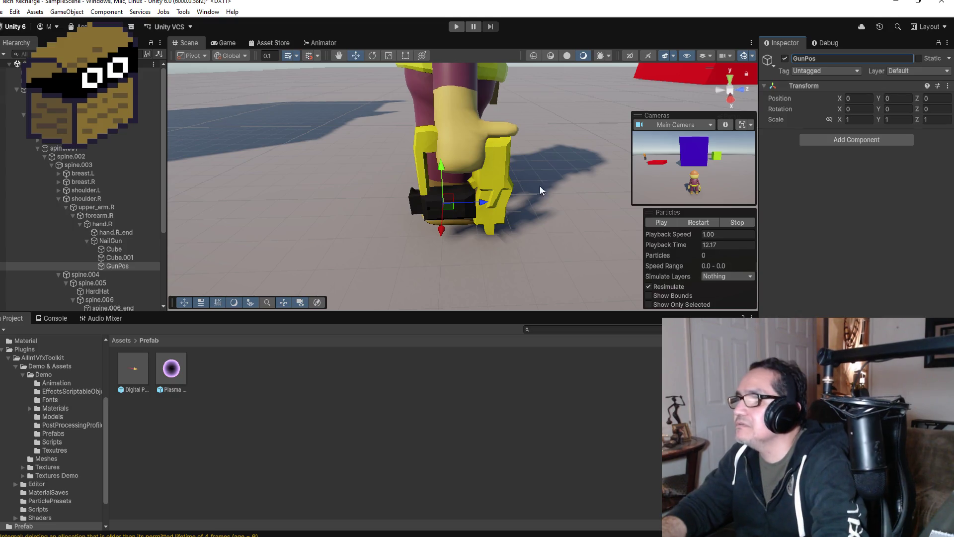
Move GunPos with the gizmo to sit just below the nail gun
mouse_move(443, 169)
mouse_down()
mouse_move(445, 199)
mouse_move(485, 236)
mouse_move(522, 244)
mouse_up()
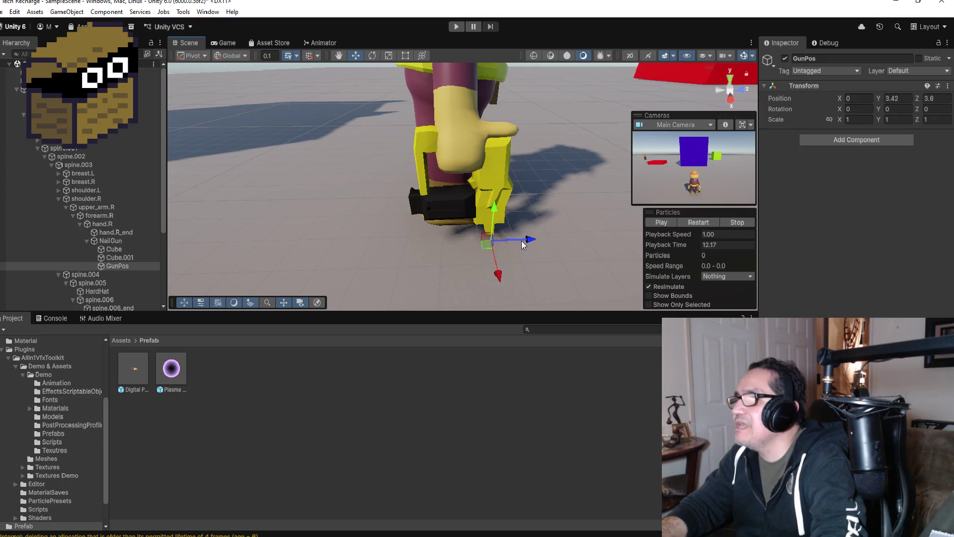
mouse_move(583, 201)
mouse_down()
mouse_move(537, 129)
mouse_move(502, 132)
mouse_up()
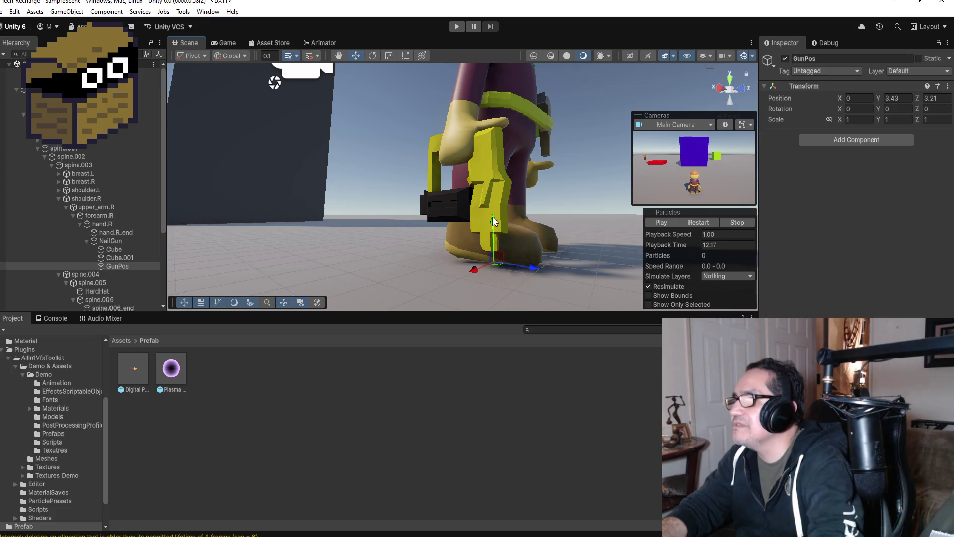
drag(494, 221, 533, 259)
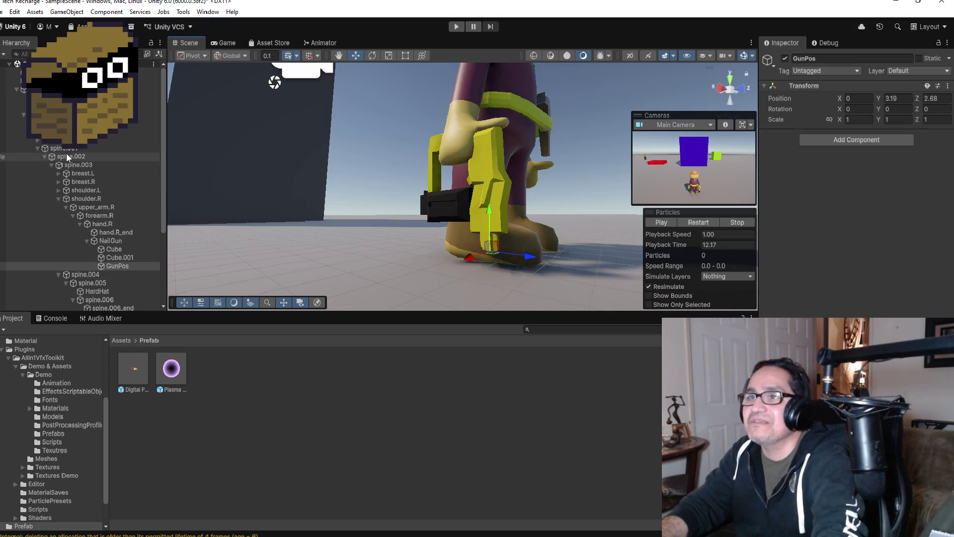
Collapse the bone tree and create a new empty object from the PLAYER context menu
click(23, 115)
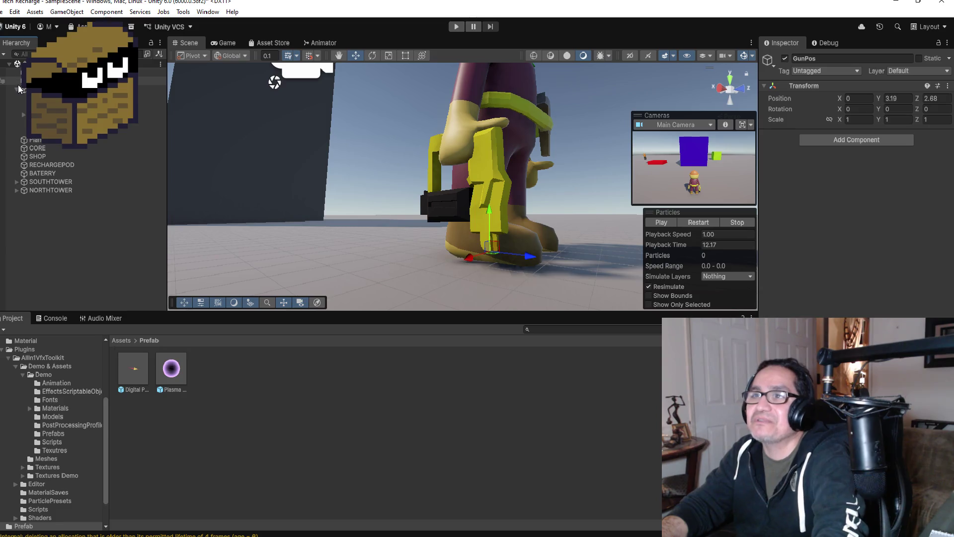
click(17, 93)
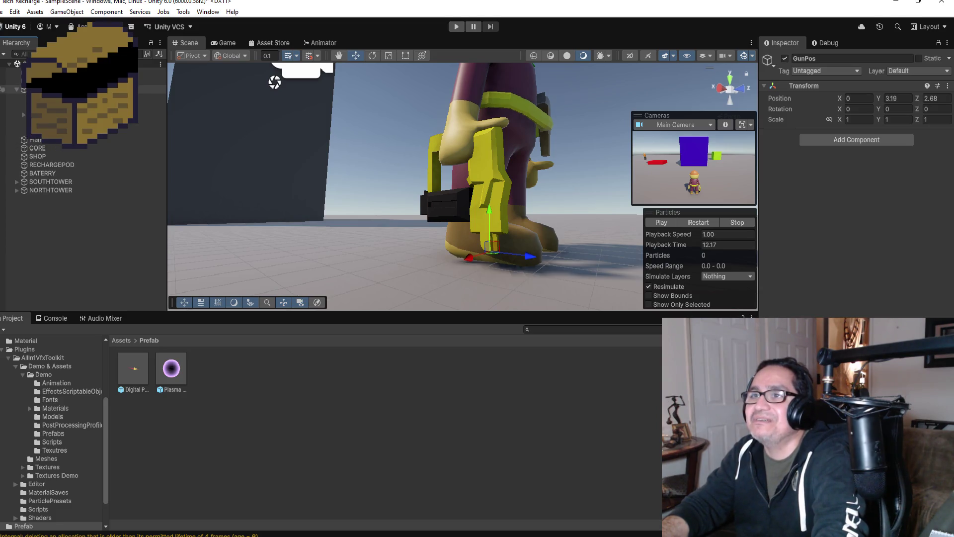
right_click(40, 89)
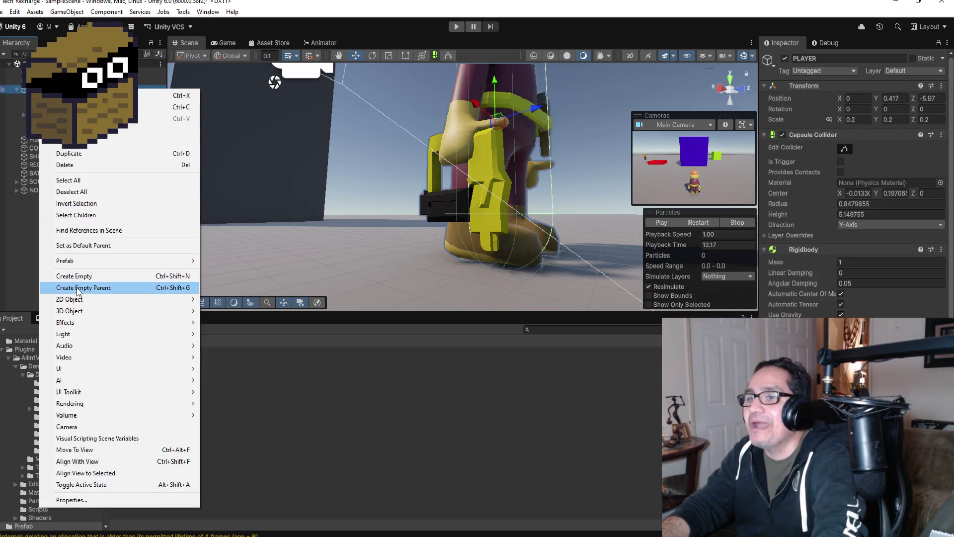
click(74, 276)
Name the new object PlayerShoot in the Inspector and reselect it
click(854, 59)
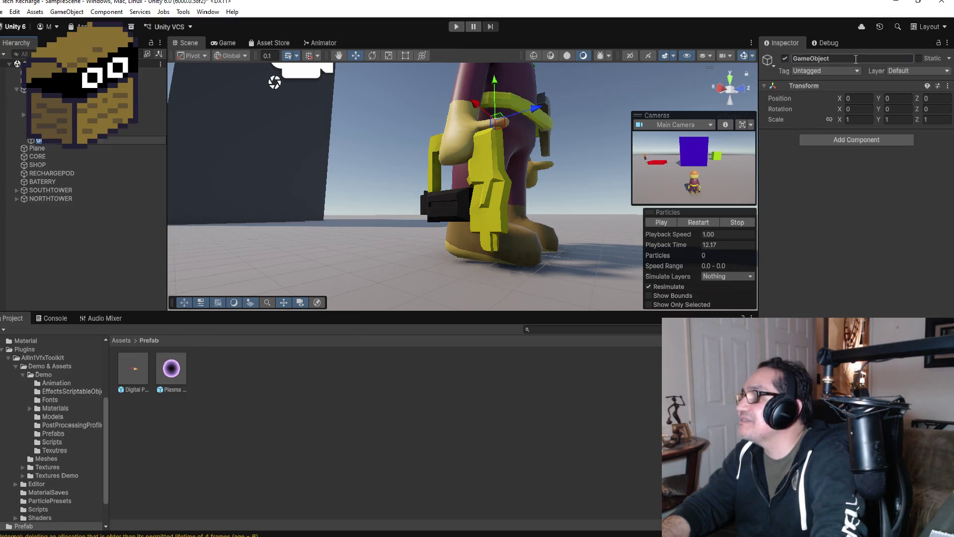
text(Player)
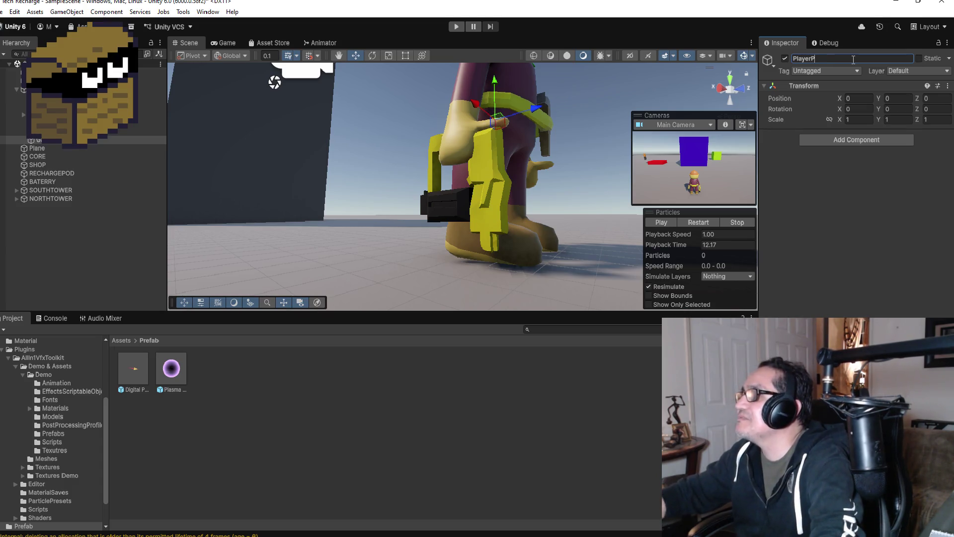
key(BackSpace)
text(Shoot)
key(Return)
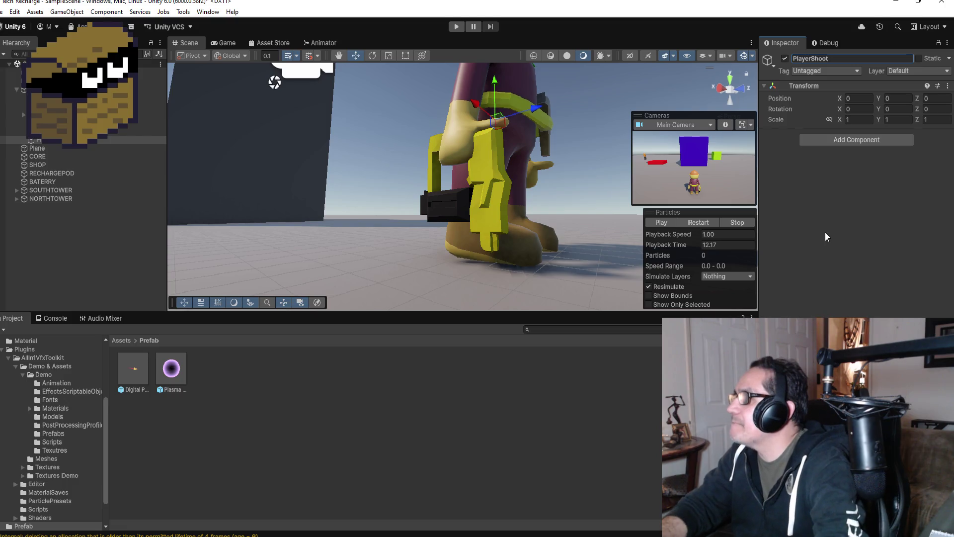
click(54, 199)
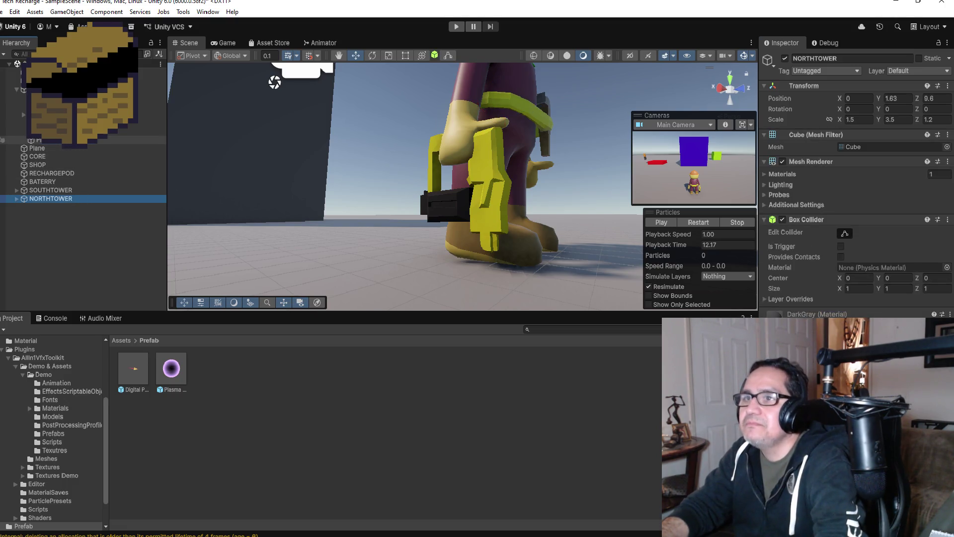
click(45, 140)
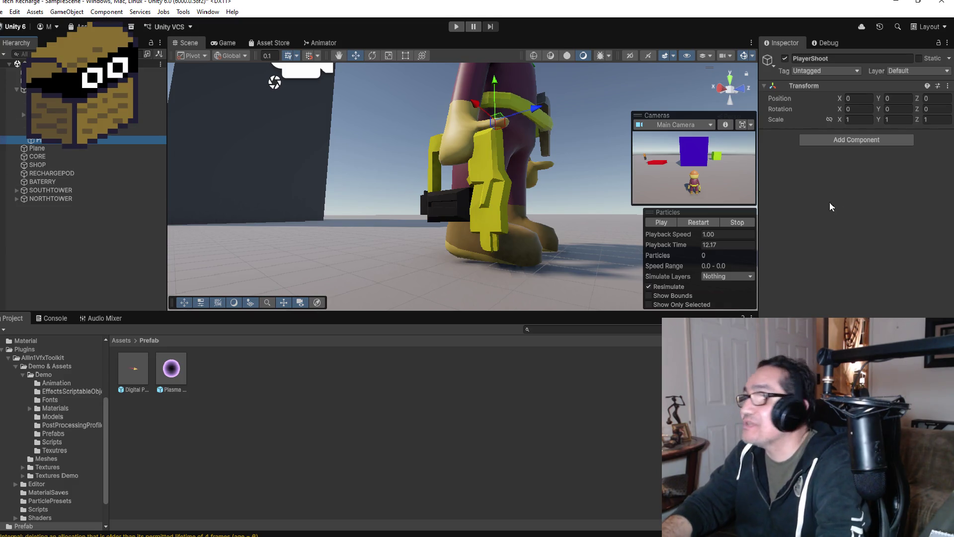
Add a new script component named PlayerShoot to the object via Create and Add
click(824, 143)
text(PlayerShoot)
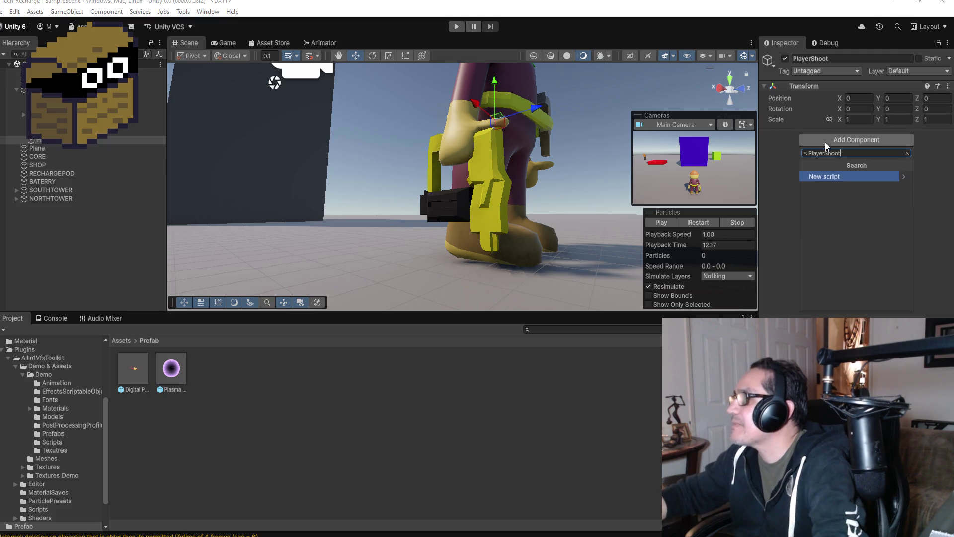
click(845, 177)
click(834, 304)
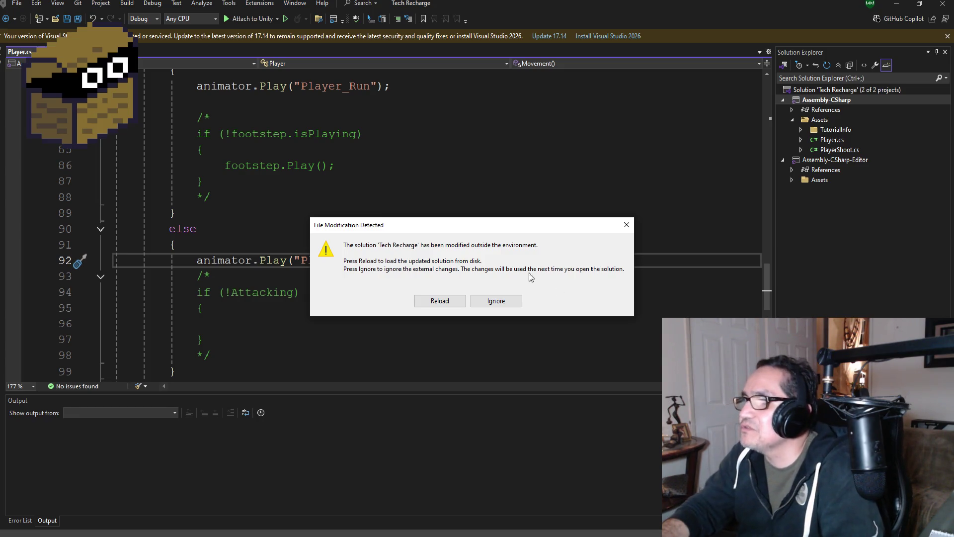
Reload the Tech Recharge solution and collapse the Assembly-CSharp project tree
click(434, 301)
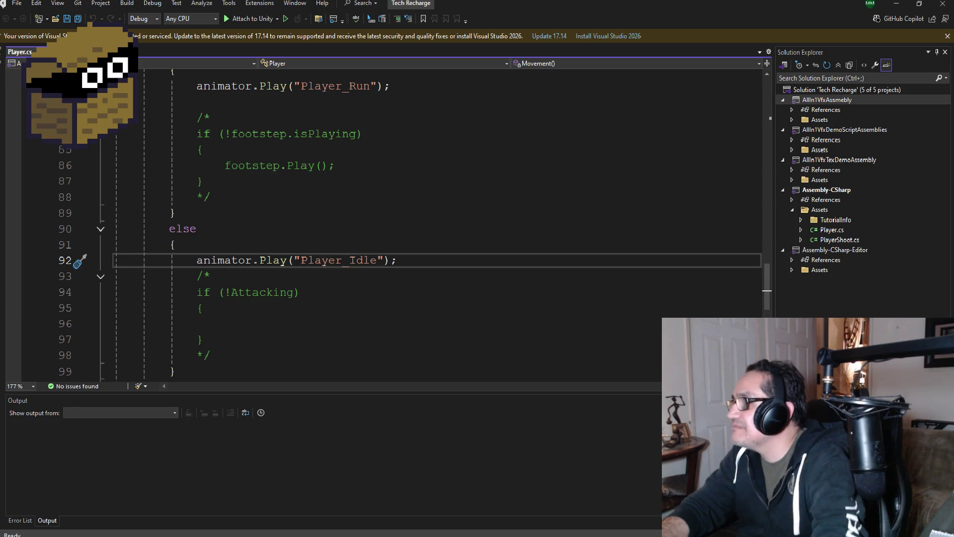
click(783, 190)
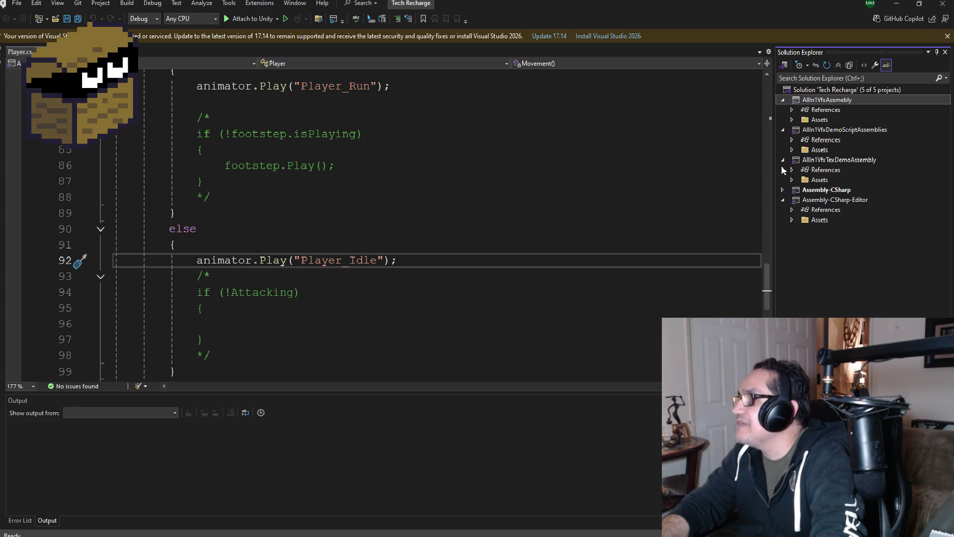
Collapse the other project trees, expand Assembly-CSharp and open PlayerShoot.cs
click(784, 160)
click(783, 130)
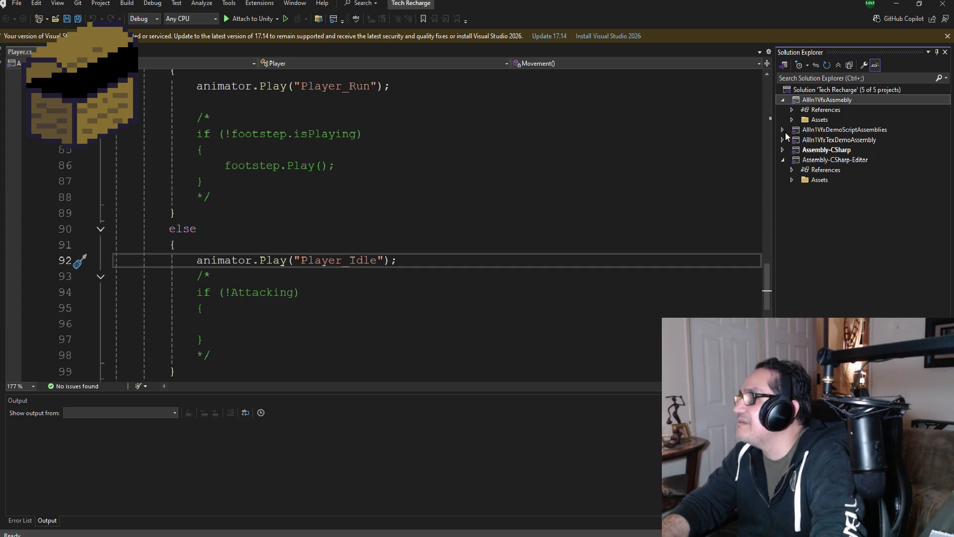
click(783, 100)
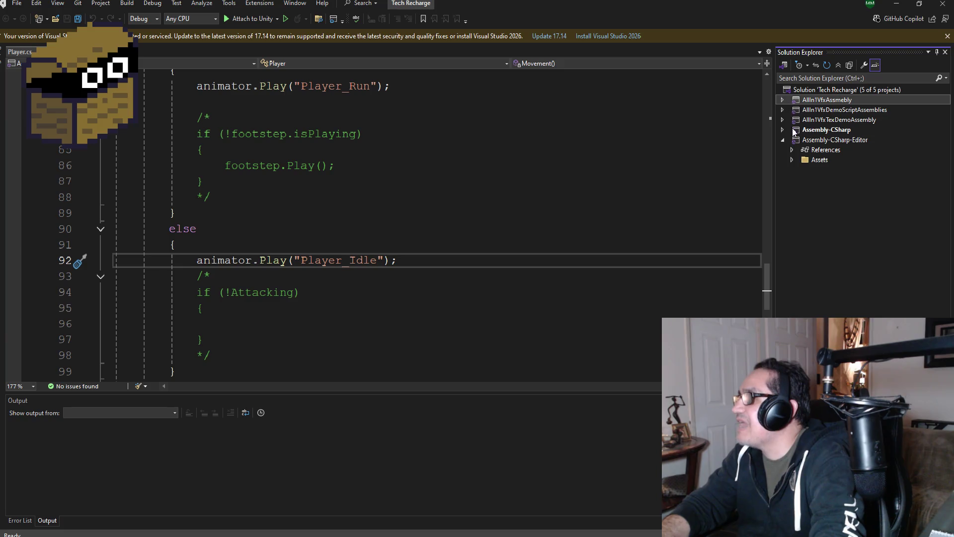
click(794, 162)
click(793, 160)
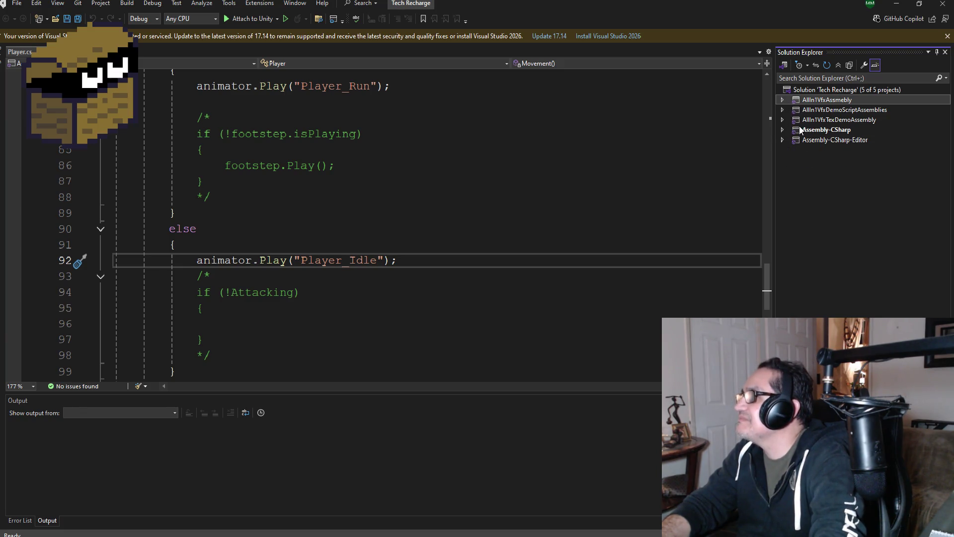
click(783, 129)
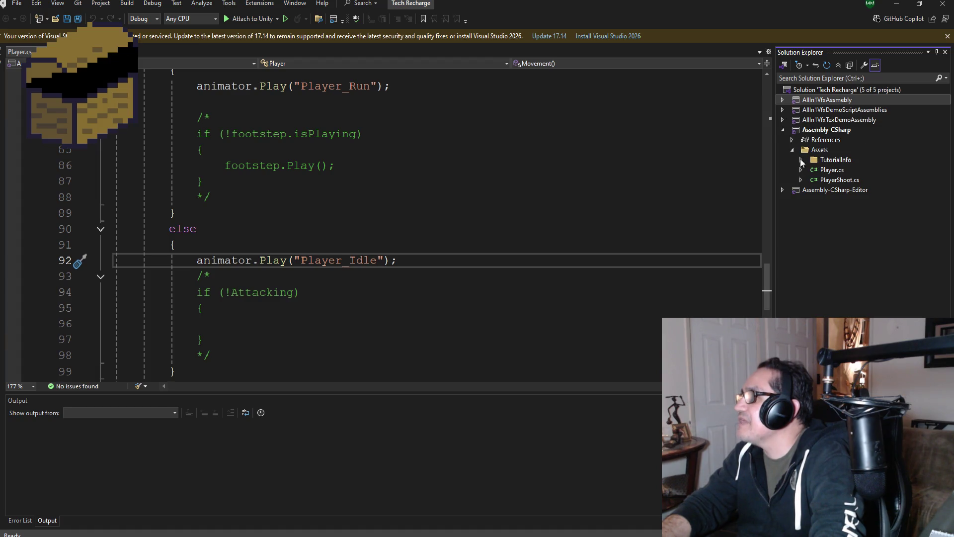
double_click(837, 180)
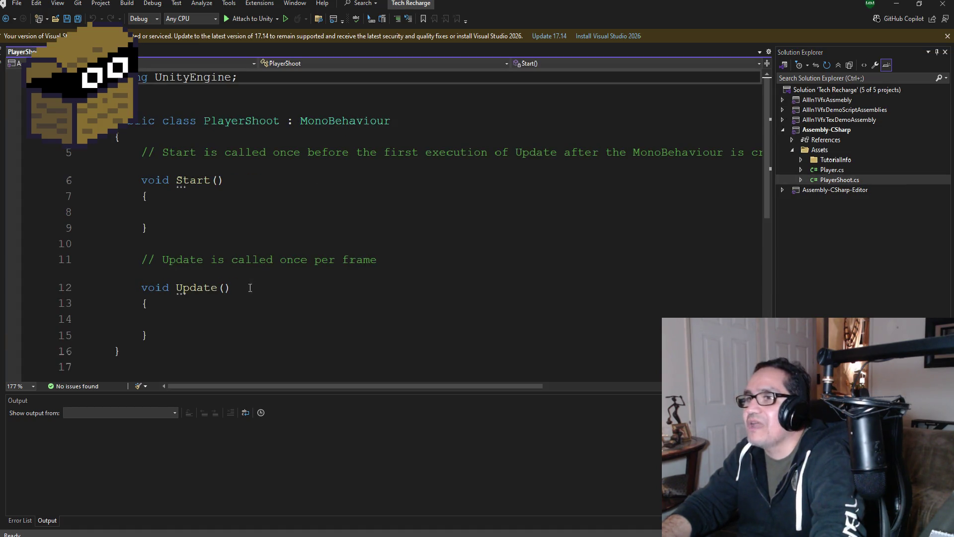
Delete the default Start and Update methods, add a blank line after using, and save
mouse_move(168, 335)
mouse_down()
mouse_move(119, 260)
mouse_move(117, 153)
mouse_up()
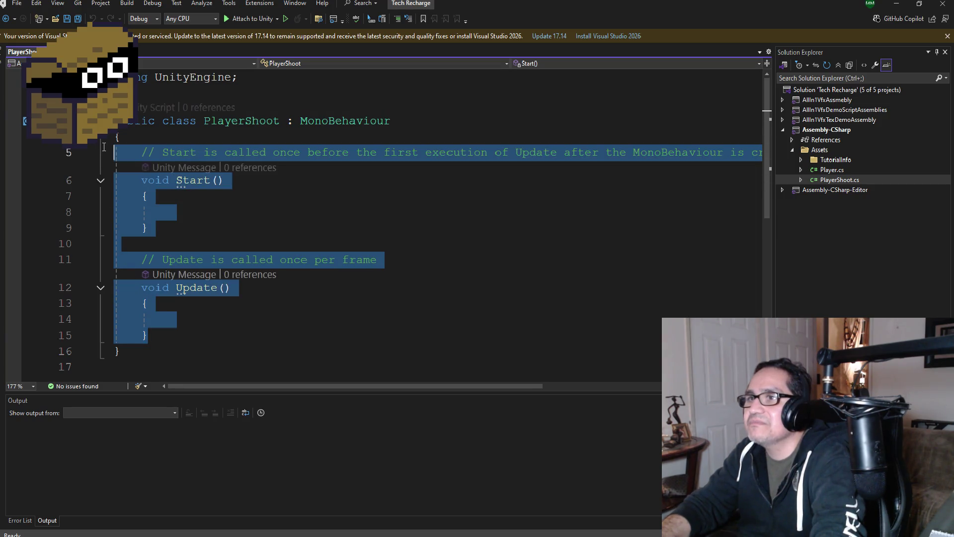
key(Delete)
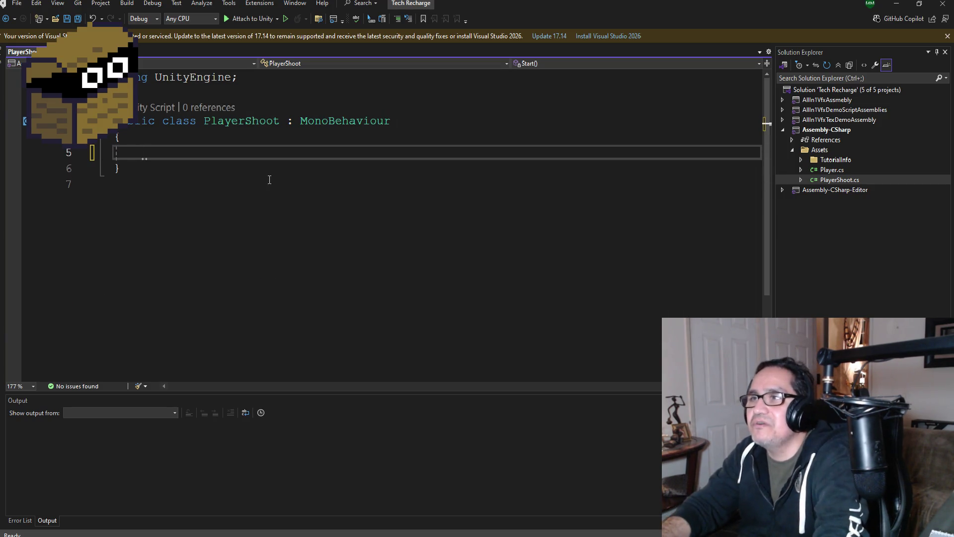
click(255, 79)
key(Return)
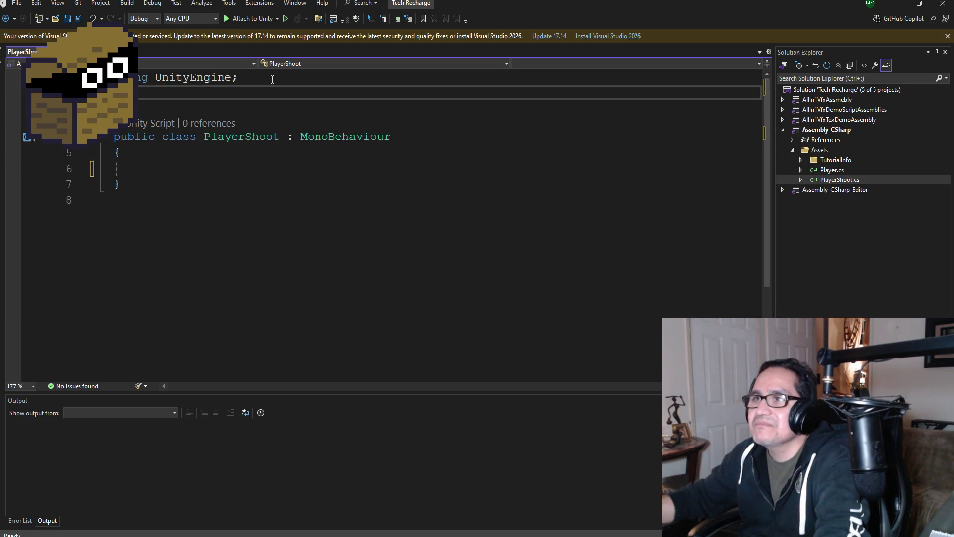
click(78, 19)
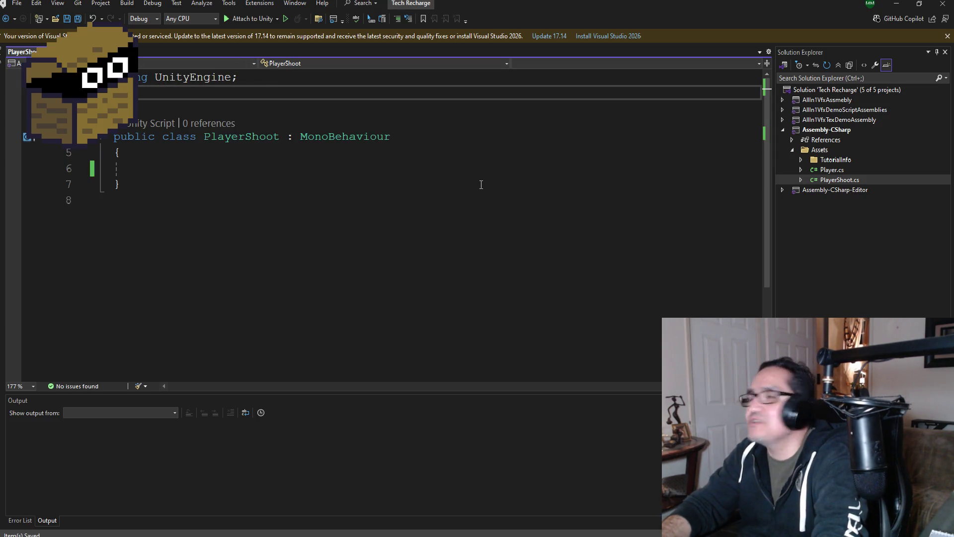
double_click(832, 170)
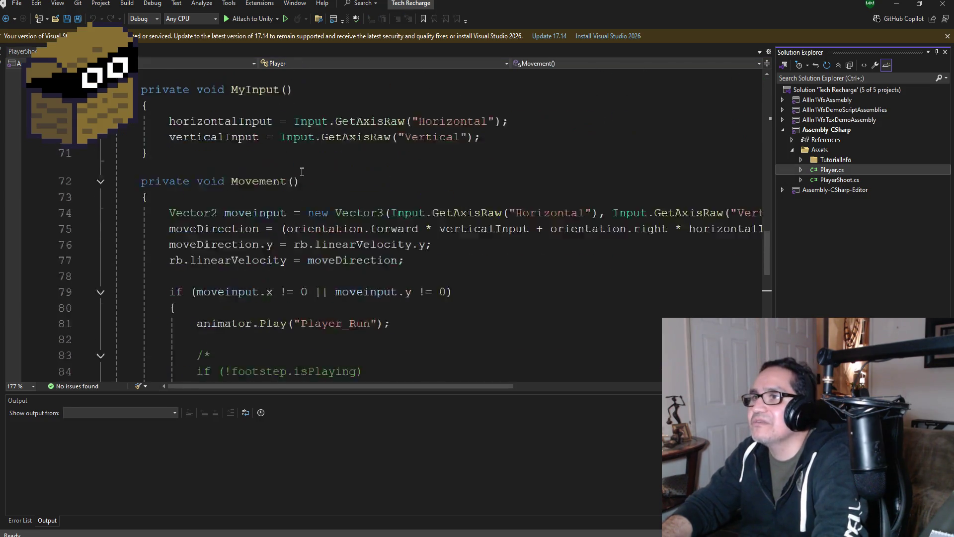
Copy the using SE = UnityEngine.SerializeField line from Player.cs into PlayerShoot.cs
scroll(338, 168, up, 15)
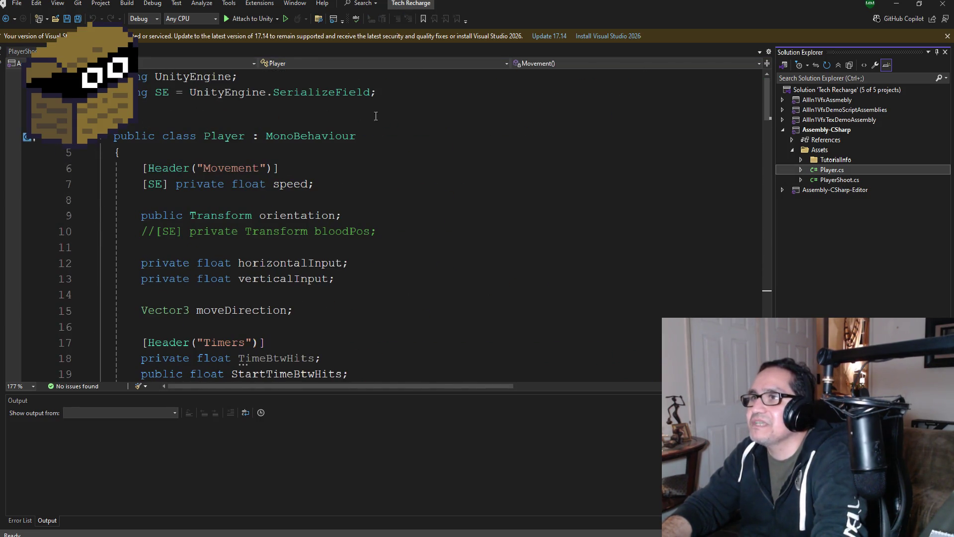
drag(376, 92, 113, 93)
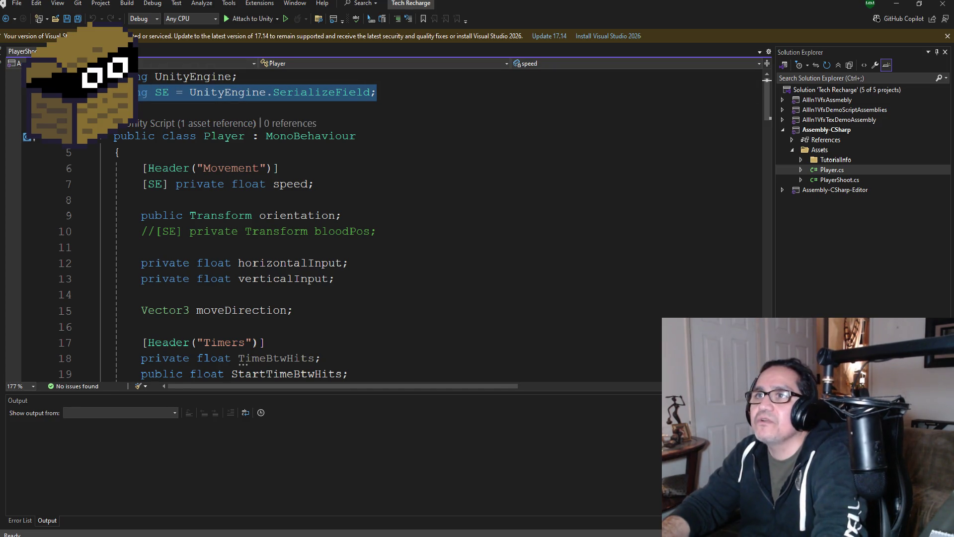
key(ctrl+c)
click(20, 51)
key(ctrl+v)
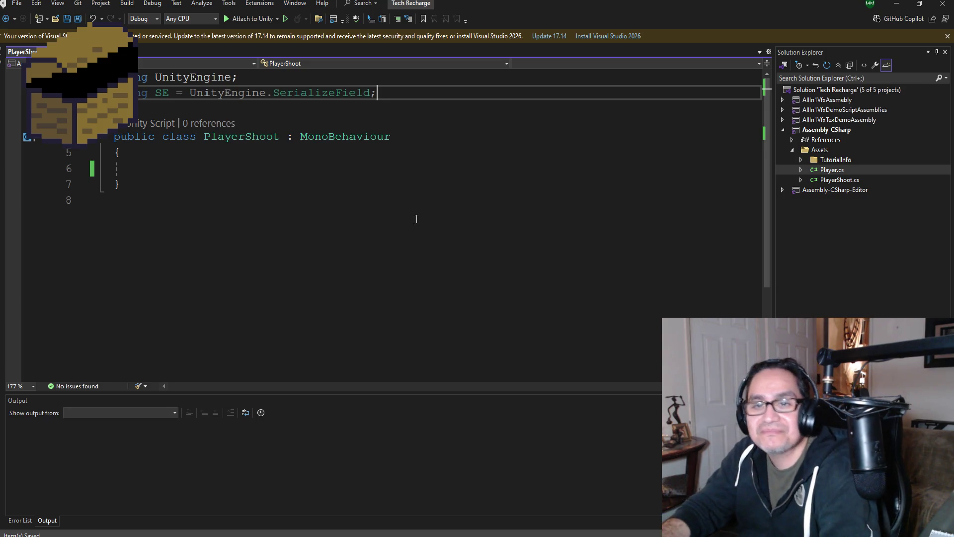
click(902, 7)
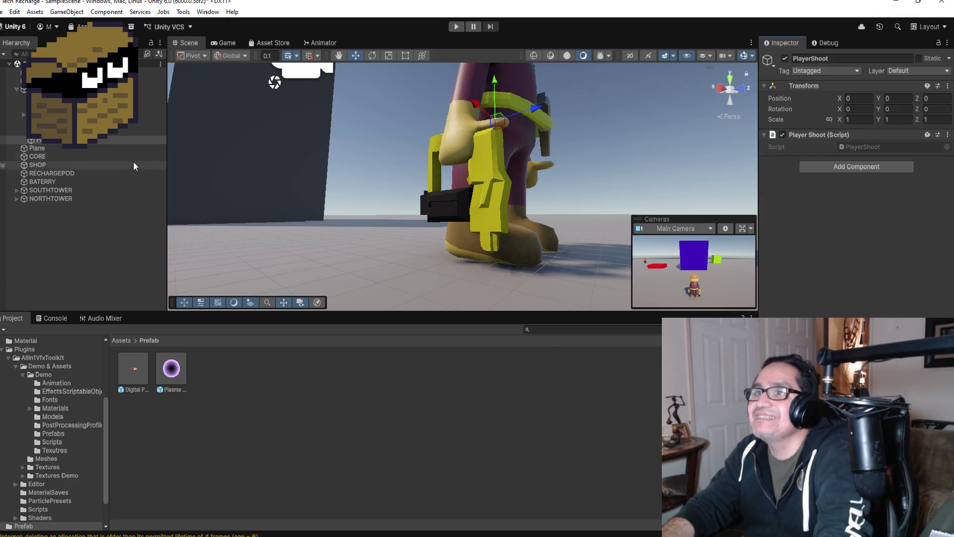
Select CORE and orbit the Scene view behind the character to see the blue cube
click(37, 156)
scroll(393, 198, down, 5)
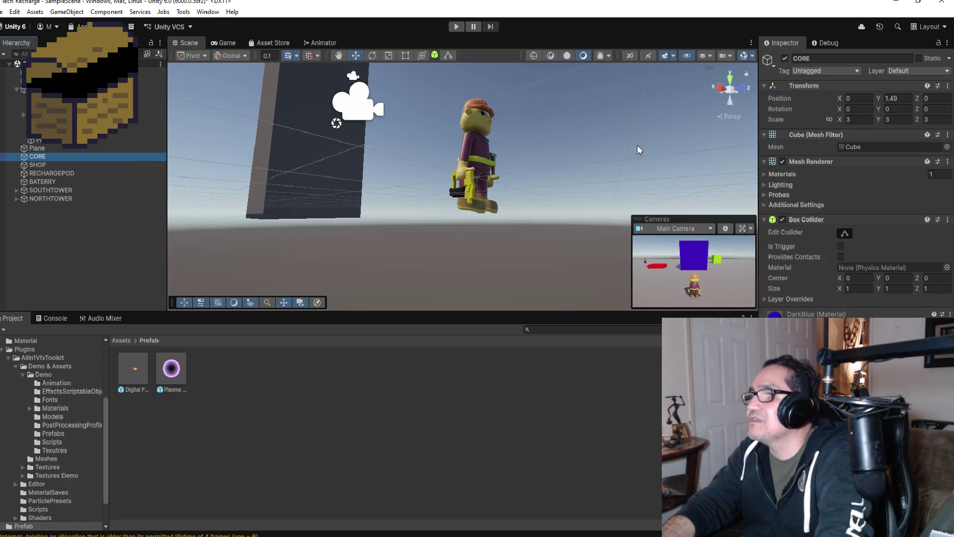
drag(604, 117, 542, 137)
mouse_move(642, 121)
mouse_down()
mouse_move(590, 106)
mouse_move(565, 75)
mouse_move(220, 121)
mouse_move(598, 141)
mouse_move(550, 124)
mouse_move(492, 140)
mouse_move(378, 142)
mouse_up()
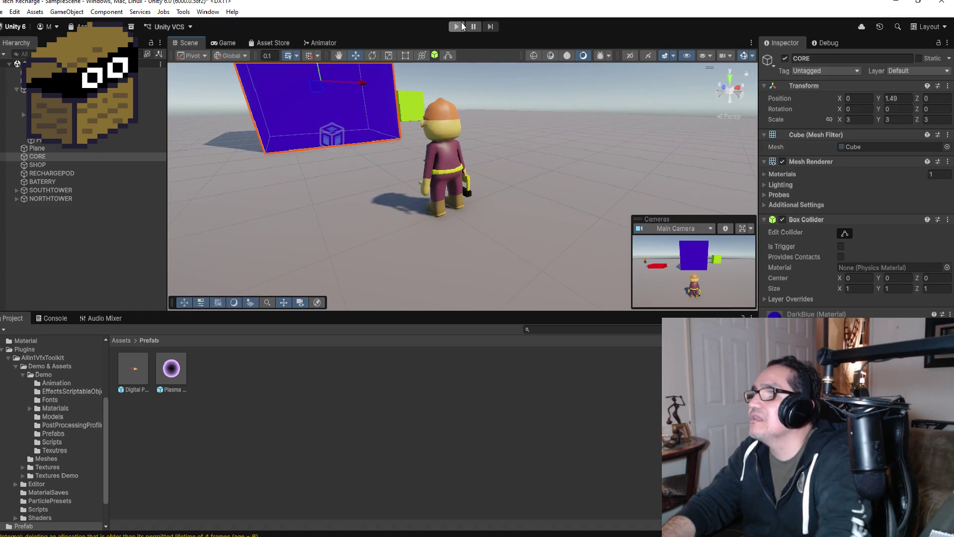
Playtest, walking the character past the red block, battery and dark pillar, then stop
click(456, 27)
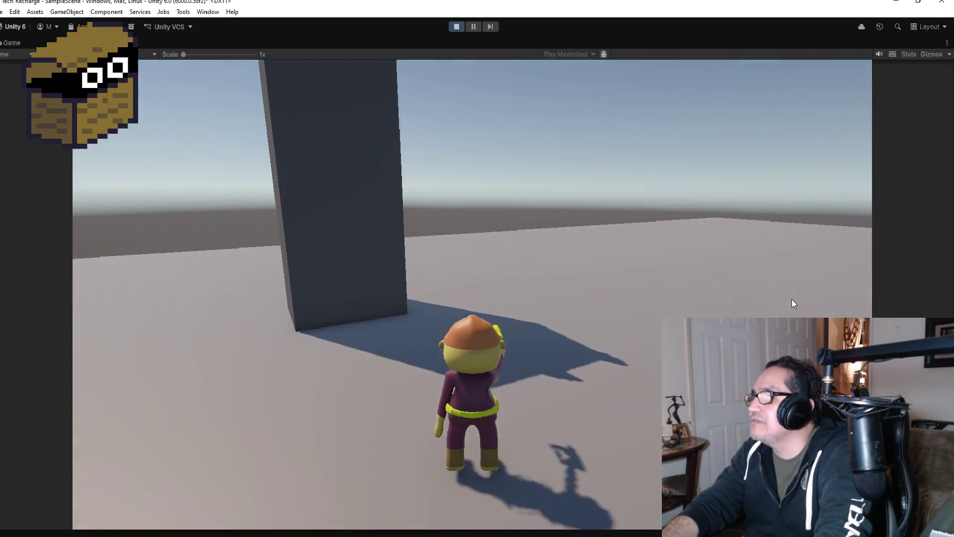
key(w)
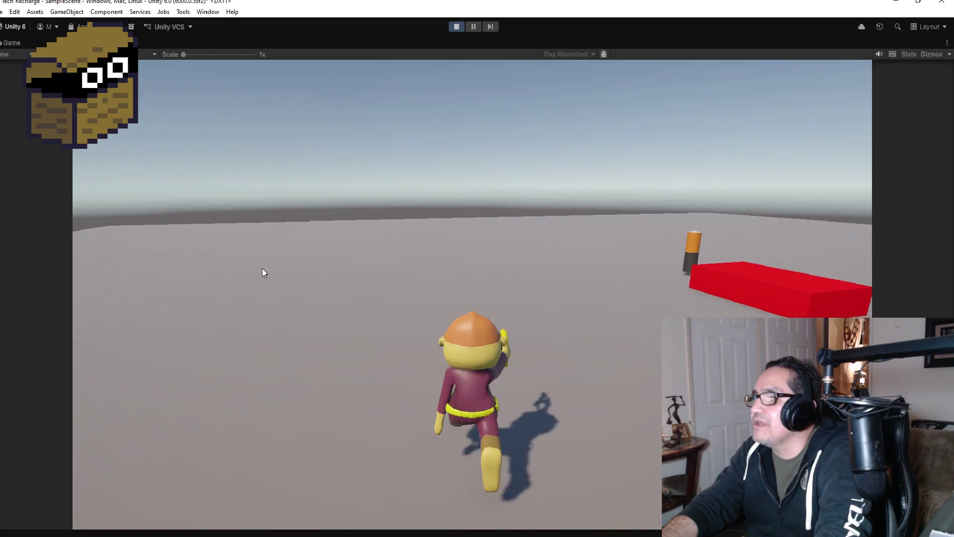
key(w)
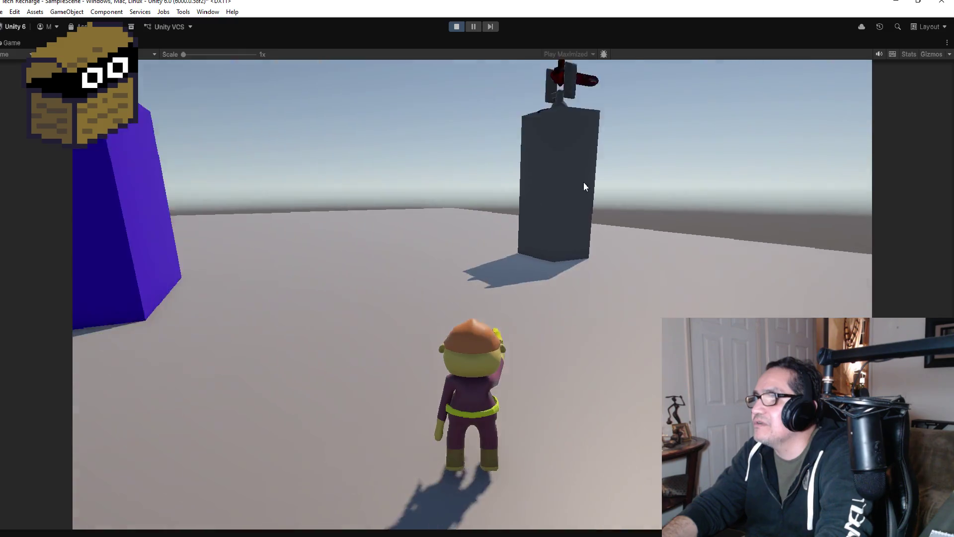
key(w)
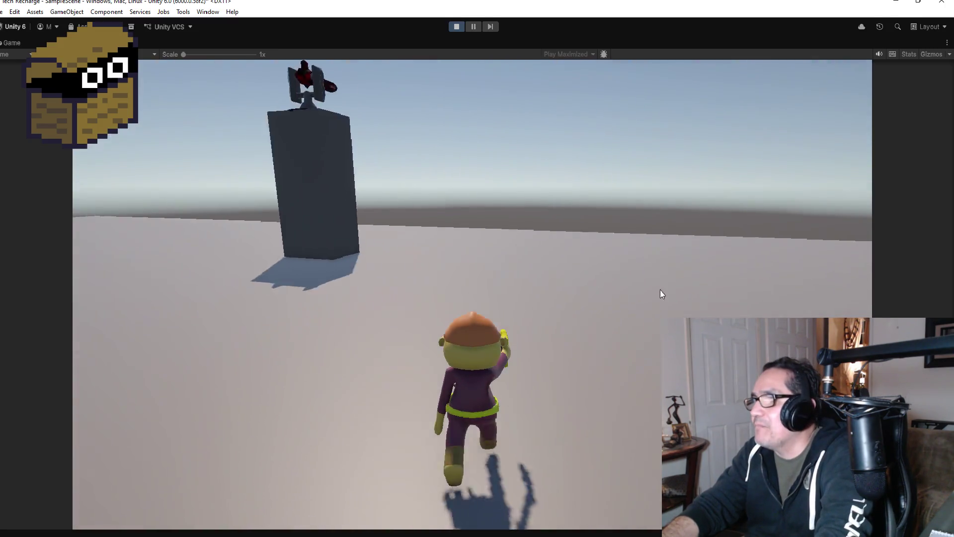
key(w)
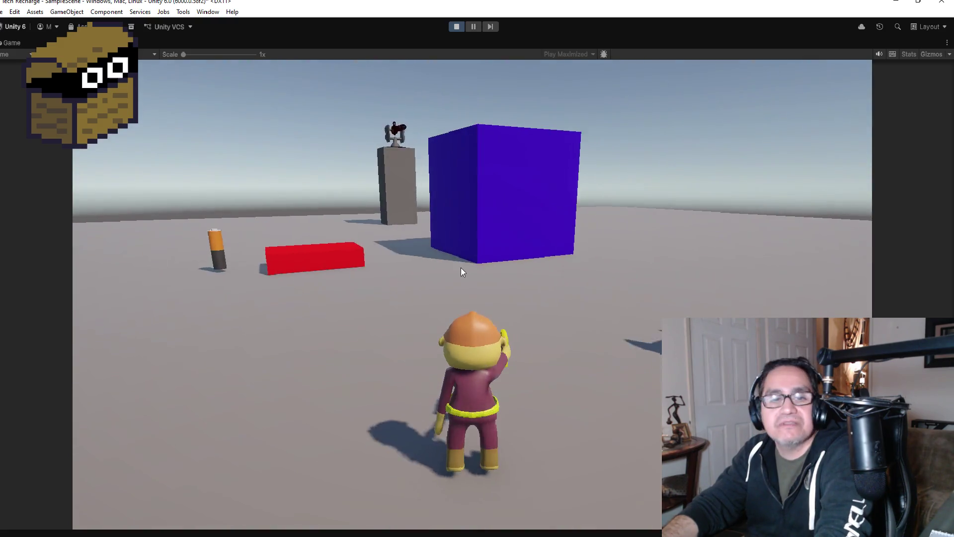
key(w)
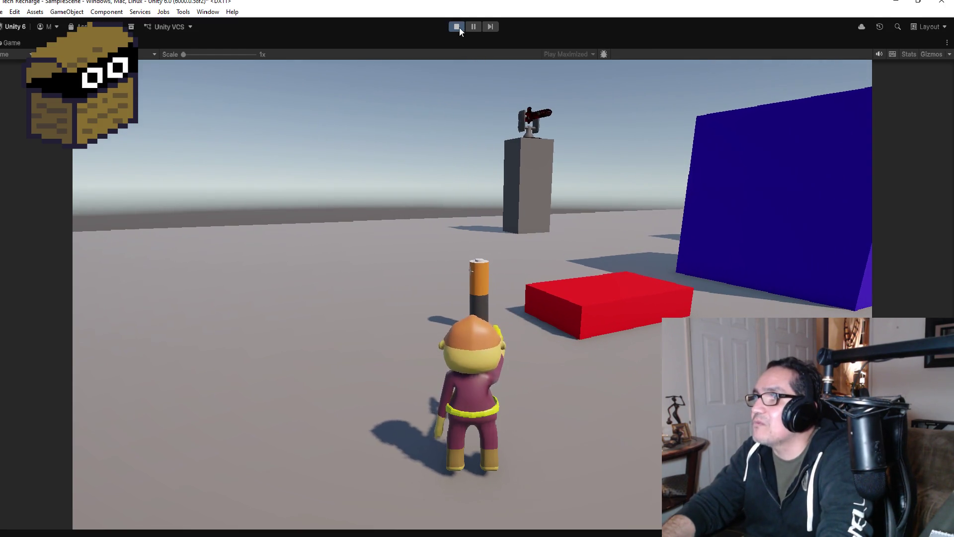
click(458, 26)
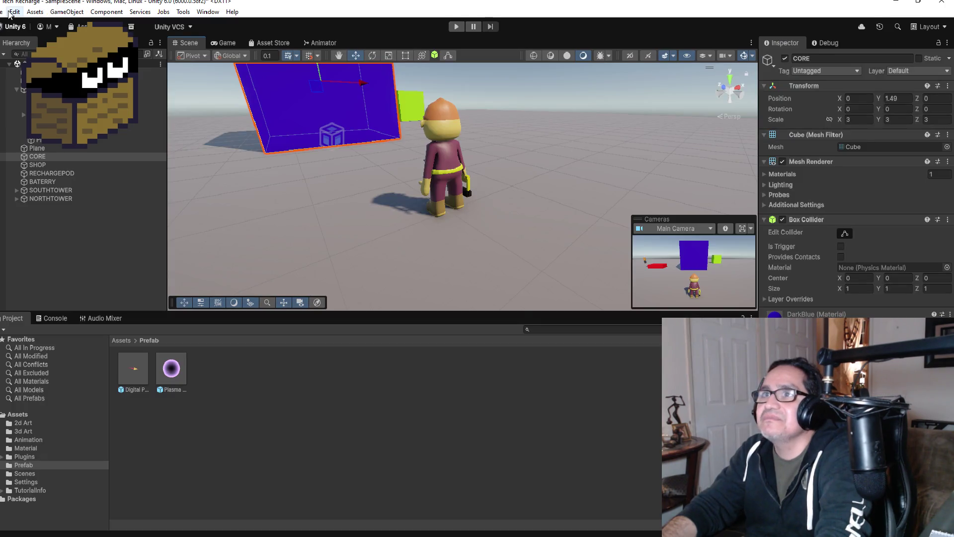
Save the current scene from the File menu
click(2, 12)
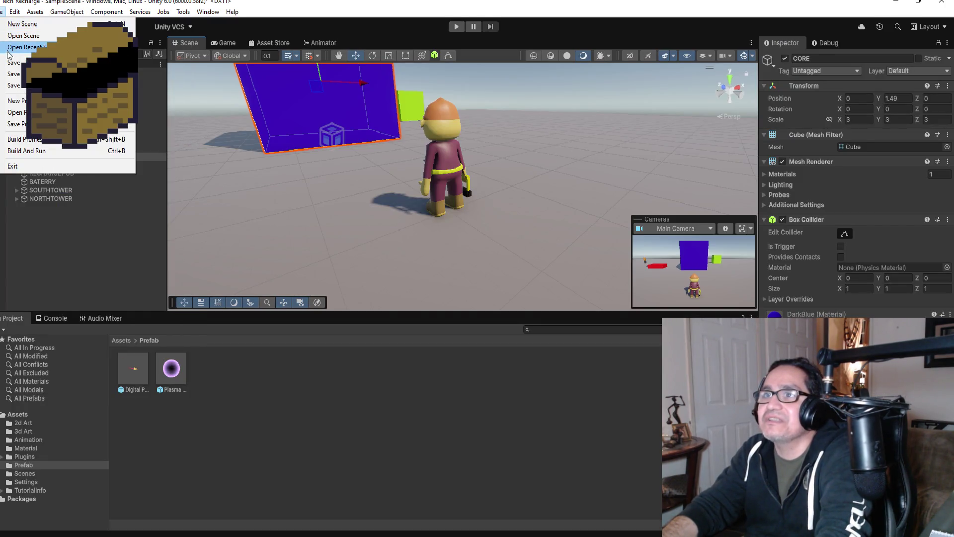
click(11, 63)
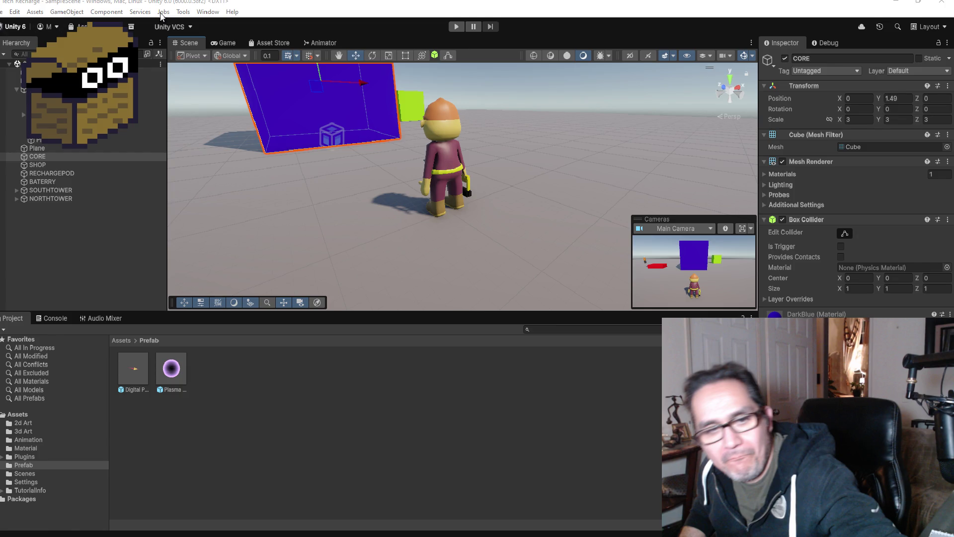
Save the current scene with File > Save and close the Unity editor
click(2, 11)
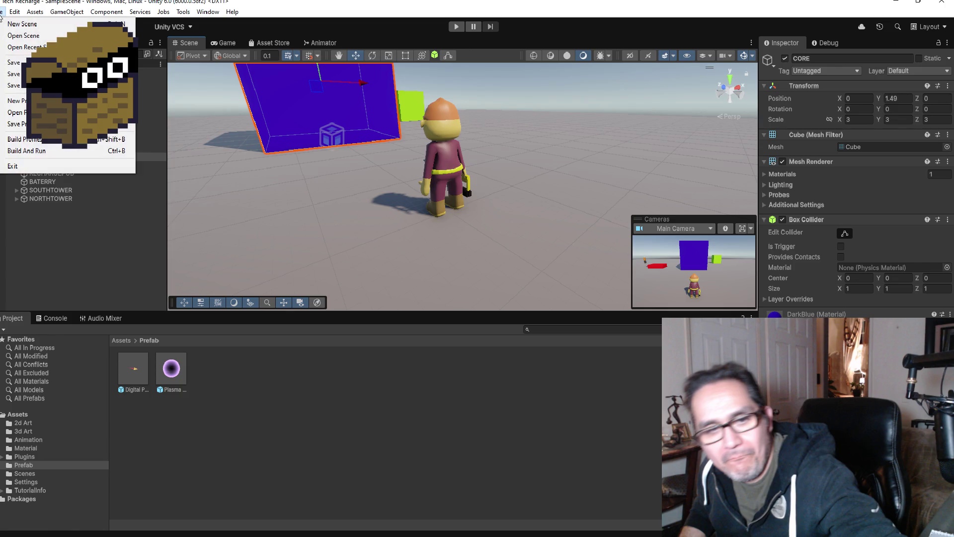
click(14, 62)
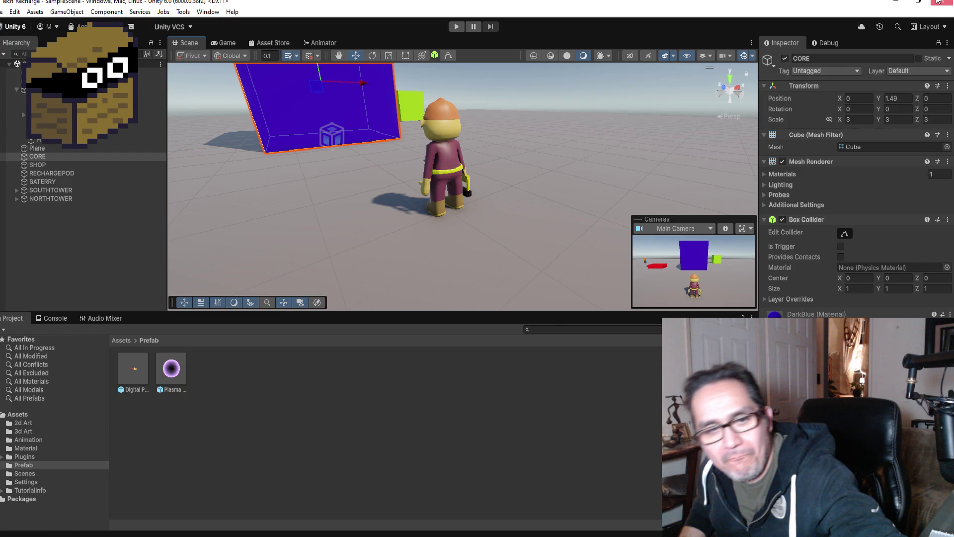
click(938, 2)
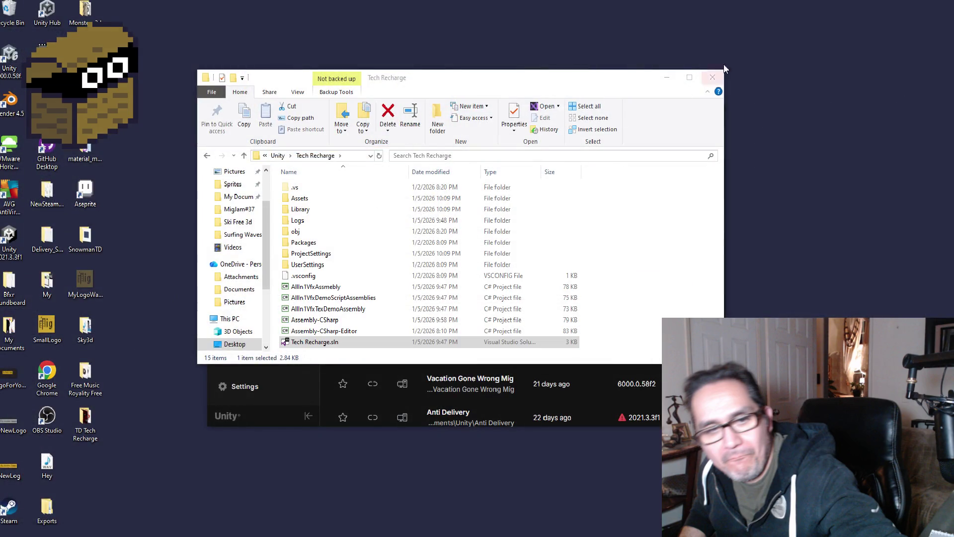
Close the project folder and Unity Hub windows, then bring the Chrome Twitch stream forward
click(713, 78)
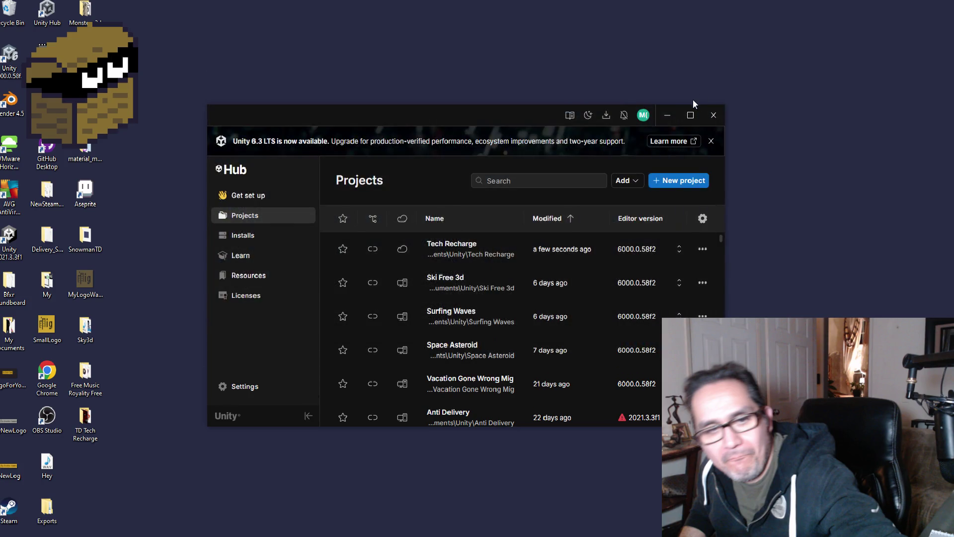
click(712, 116)
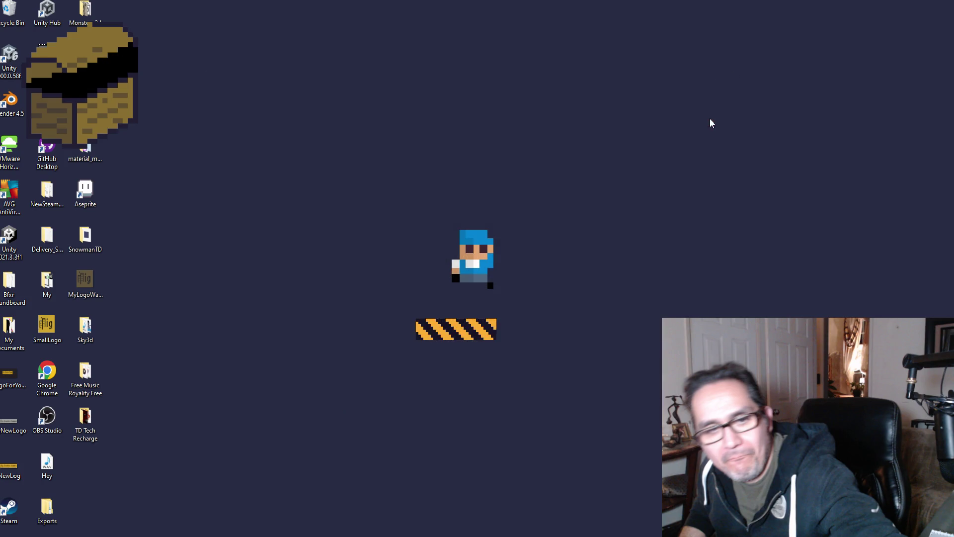
key(alt+Tab)
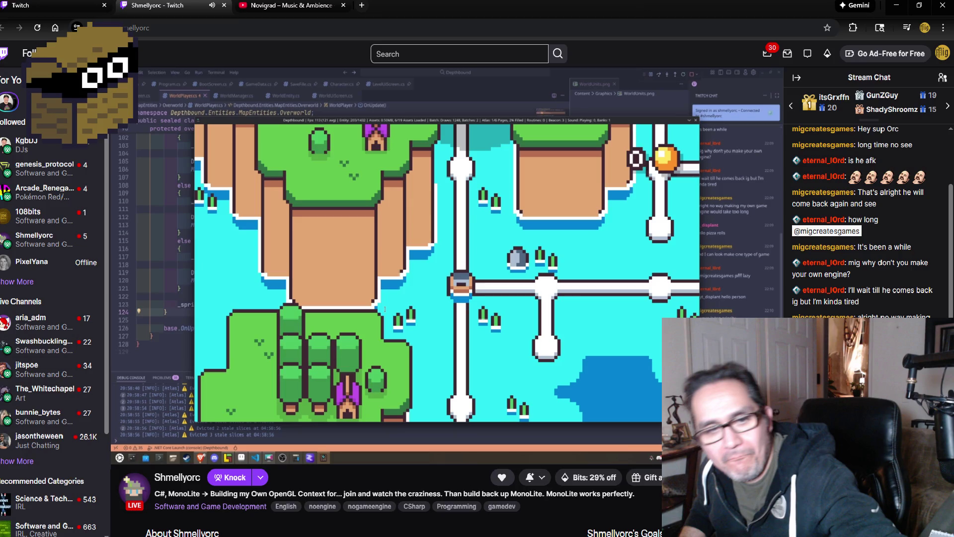
Browse your own YouTube channel's Shorts and Videos pages, then go back to the Twitch stream tab
key(ctrl+Tab)
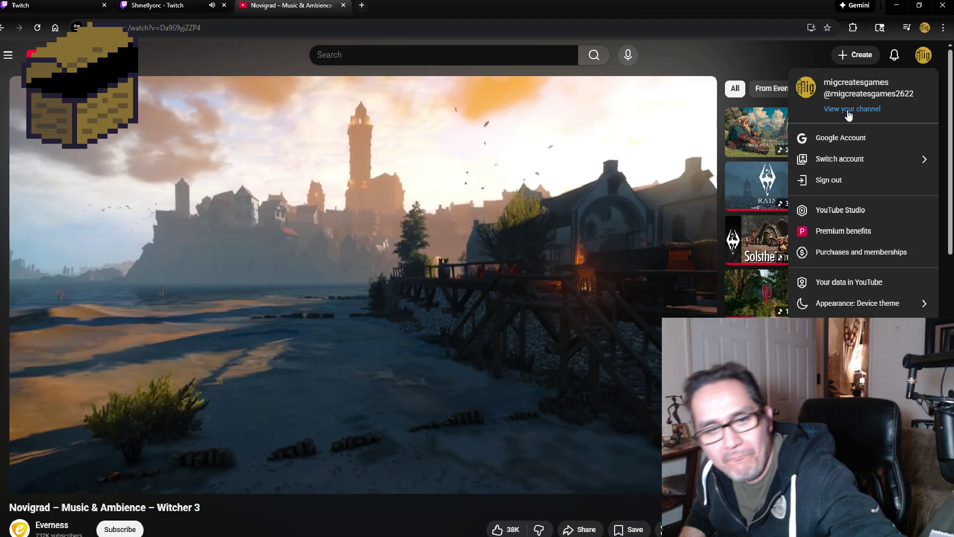
click(849, 114)
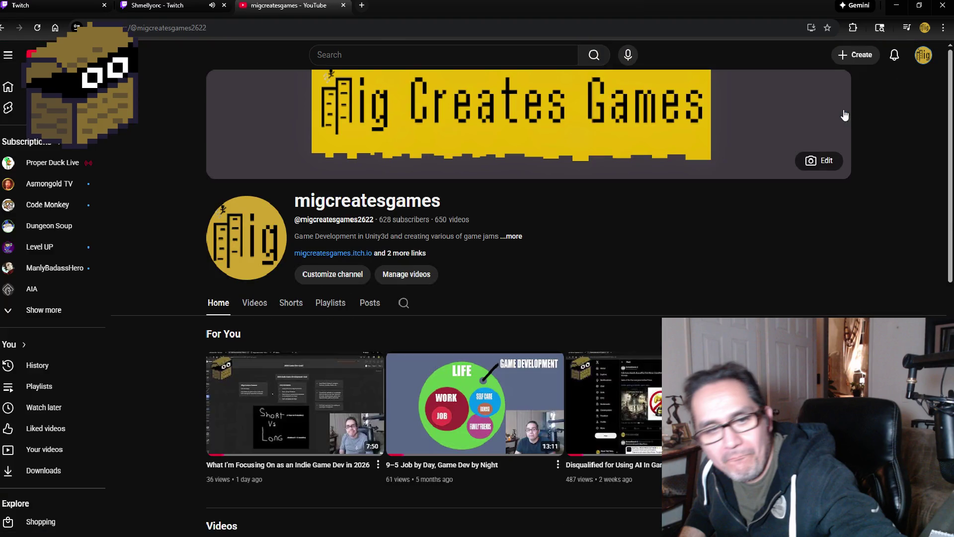
click(295, 304)
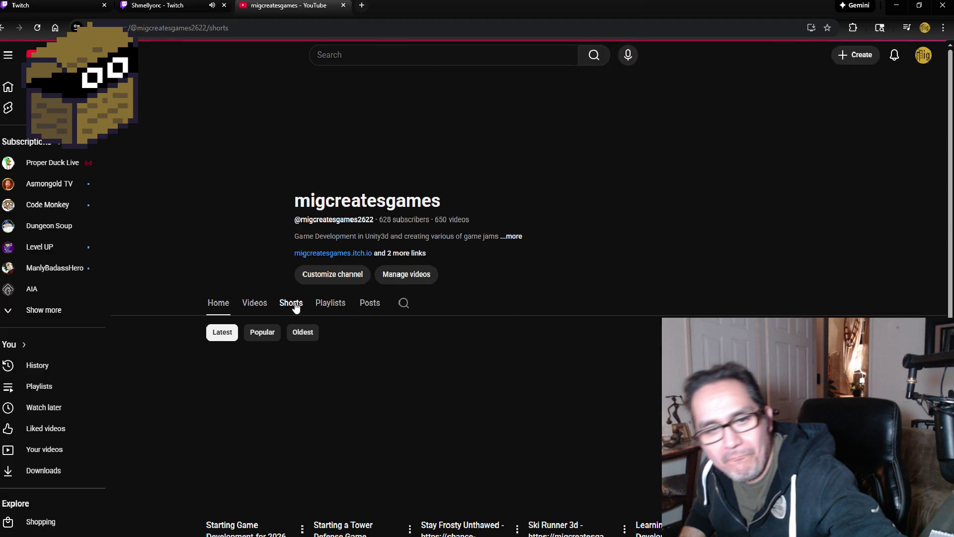
scroll(147, 327, down, 3)
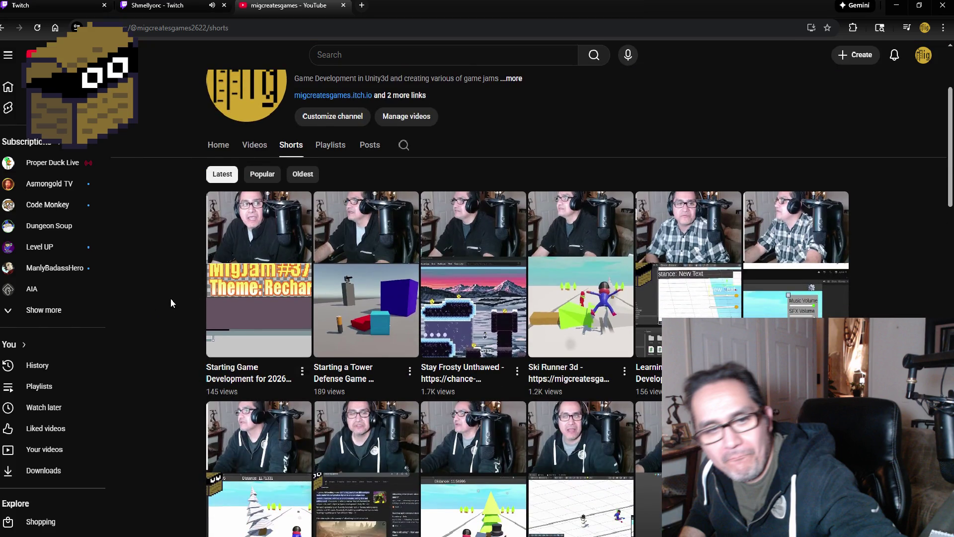
scroll(171, 298, up, 3)
click(256, 309)
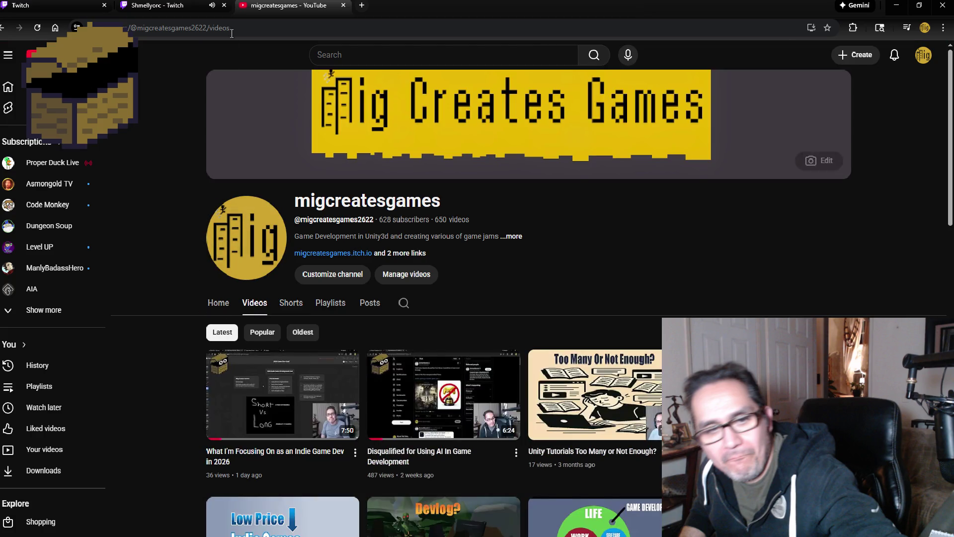
click(170, 6)
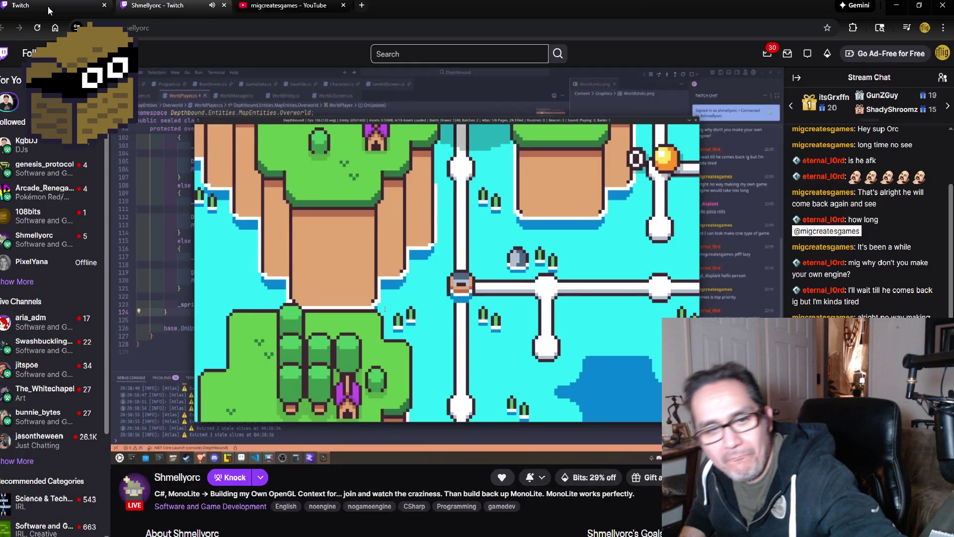
Open the Analytics Overview page in the Twitch Stream Manager dashboard
click(48, 6)
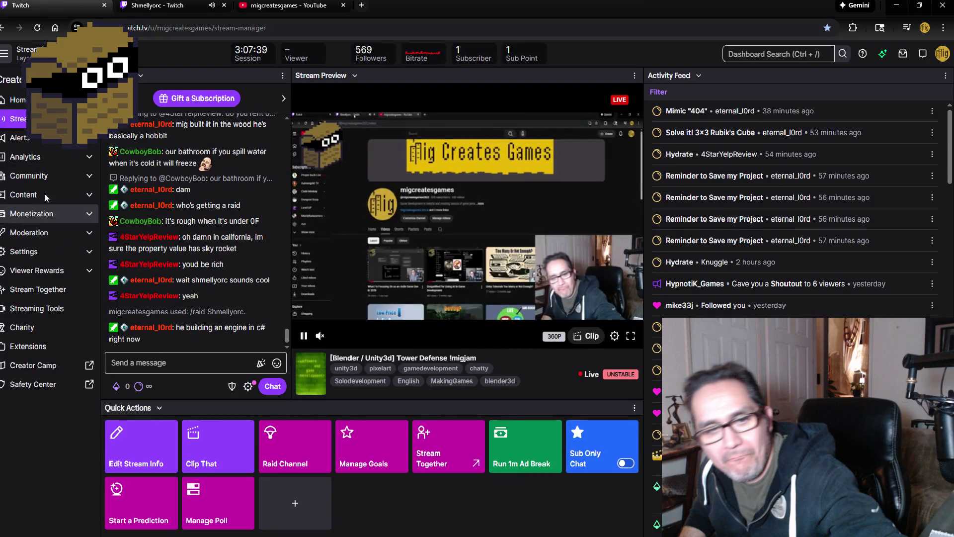
click(51, 157)
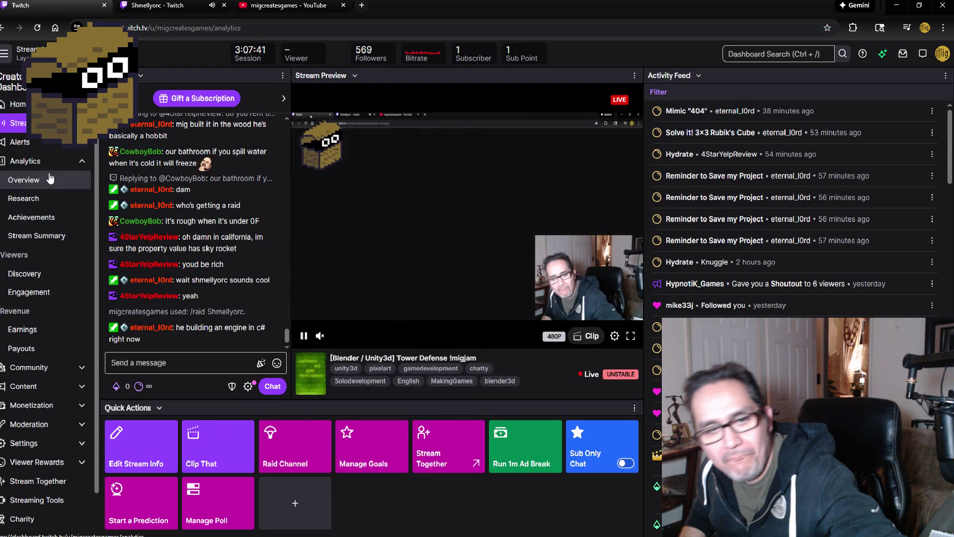
click(65, 181)
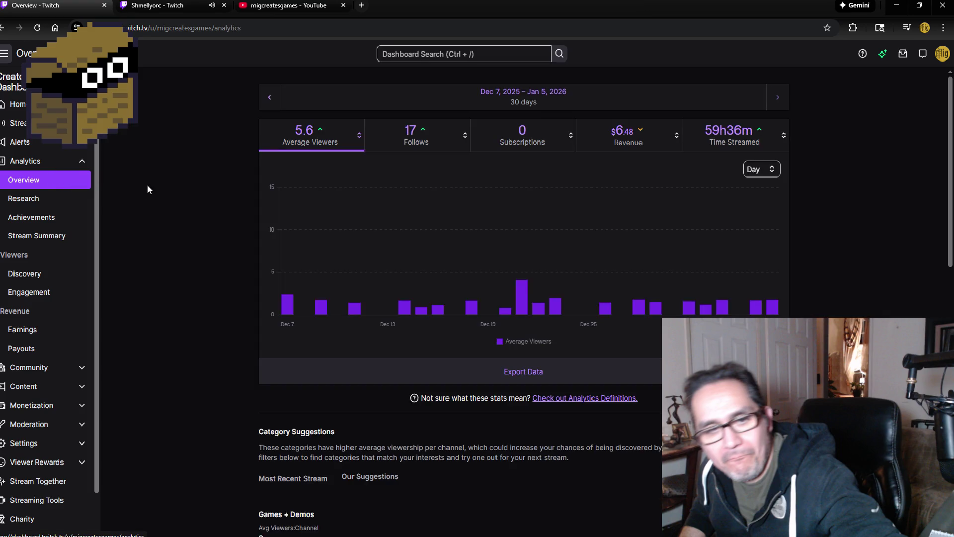
Check the Payouts and Earnings pages, then close the dashboard tab and return to the live stream
mouse_move(773, 278)
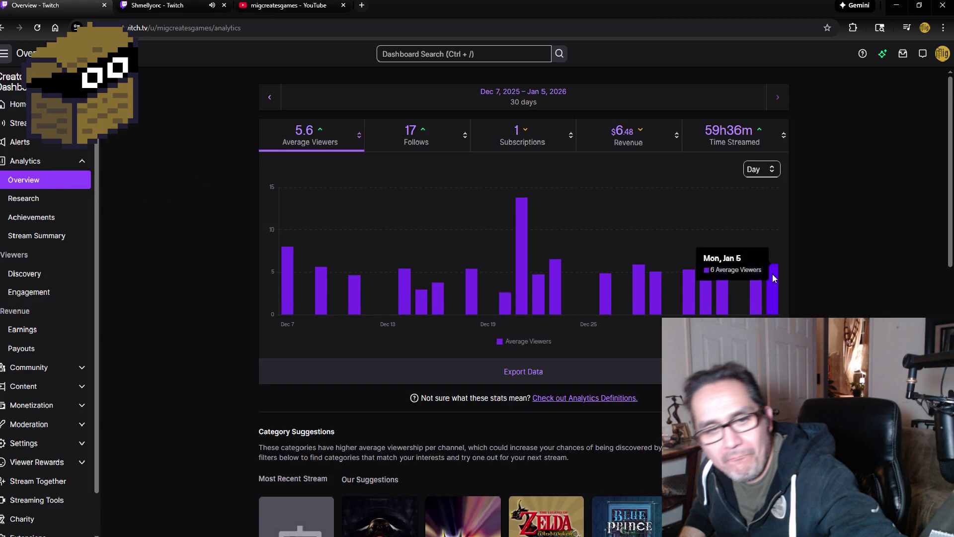
click(33, 350)
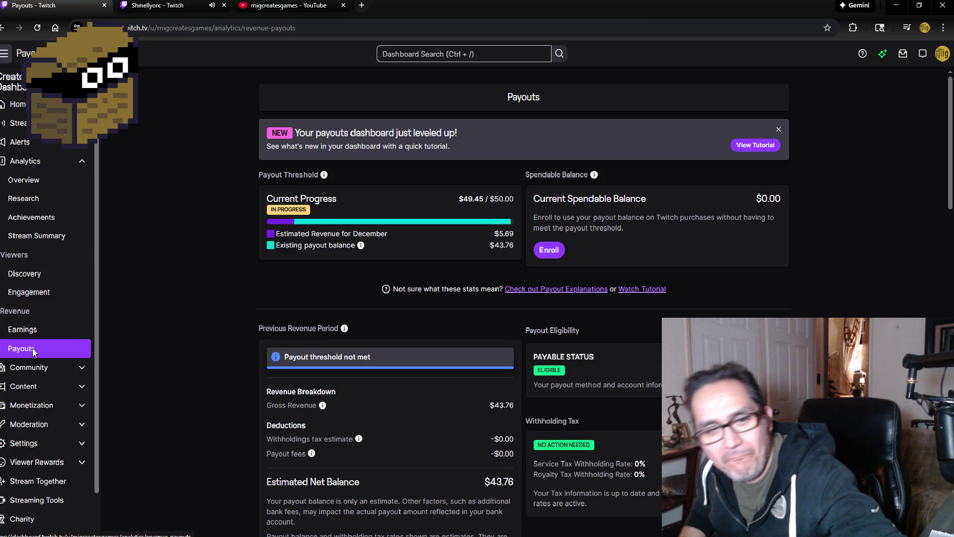
scroll(219, 281, down, 4)
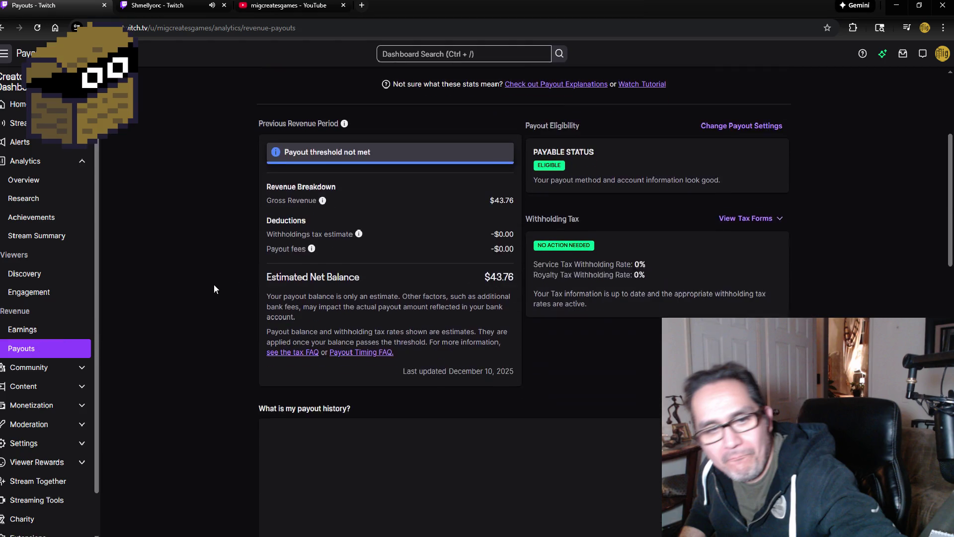
click(73, 331)
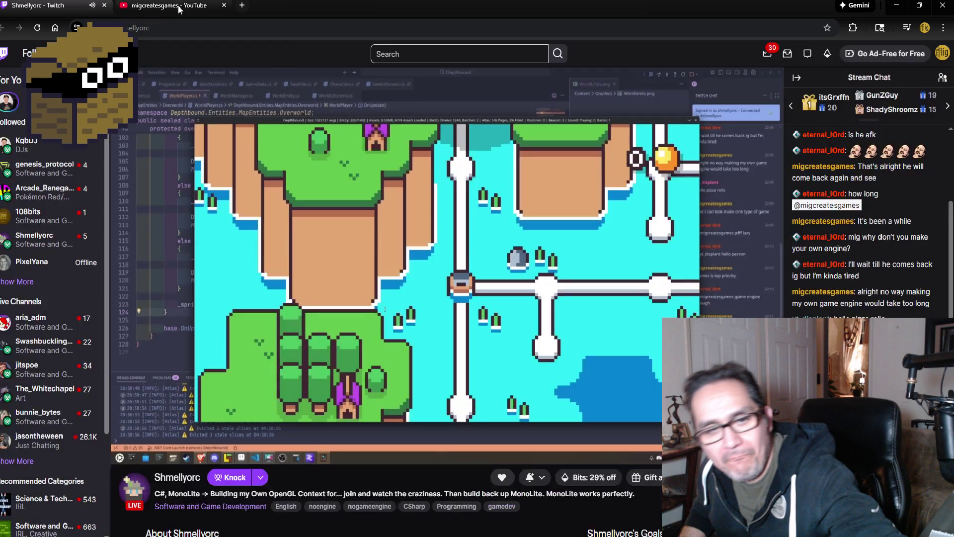
click(104, 5)
click(199, 8)
click(64, 11)
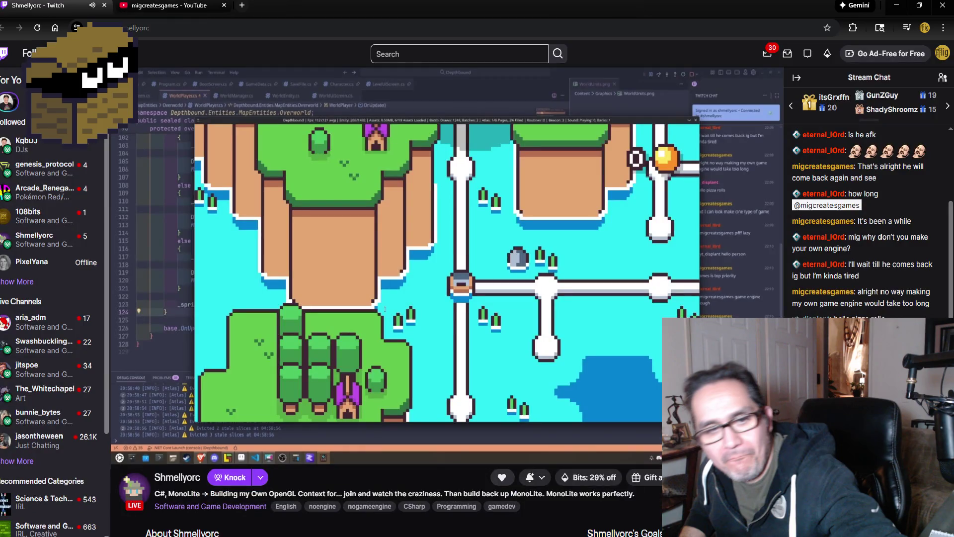